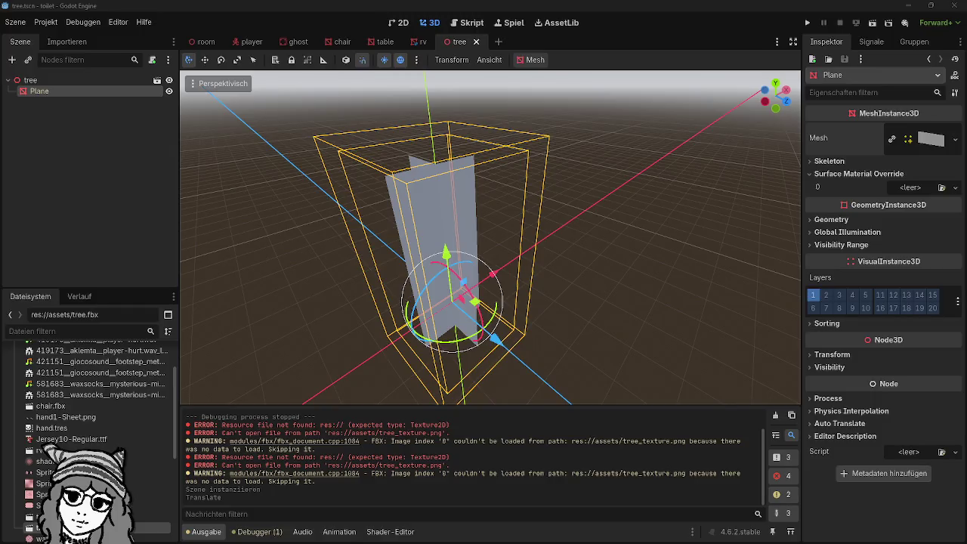
Step: Import tree_texture.png from the pixelart folder and drop it onto the Plane's Surface Material Override slot 0
key("alt+Tab")
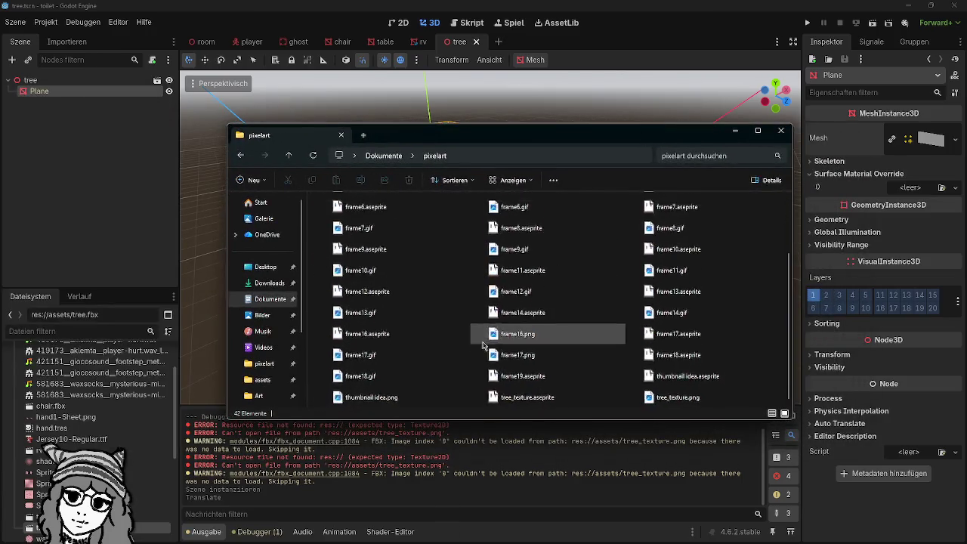
scroll(479, 335, "up", 2, "ctrl")
left_click(552, 368)
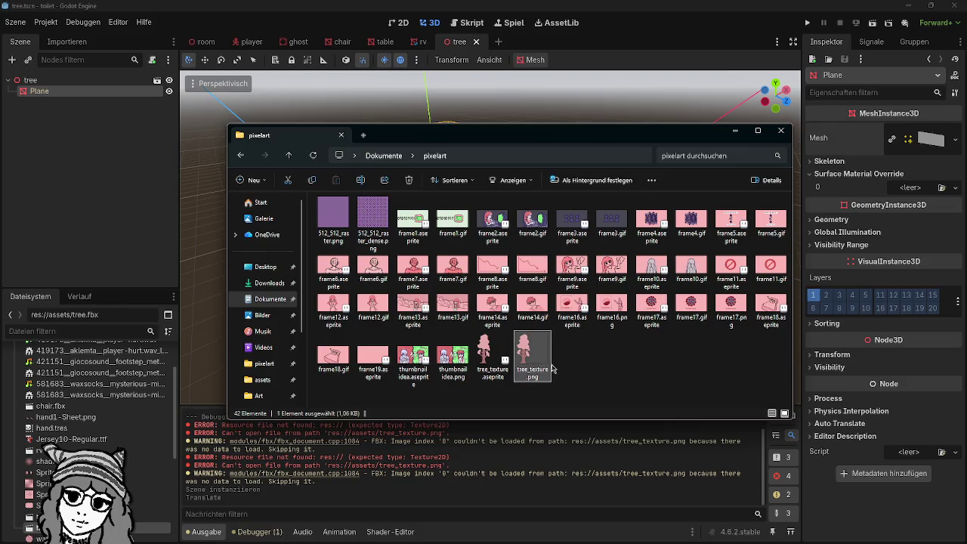
left_click_drag(532, 361, 921, 186)
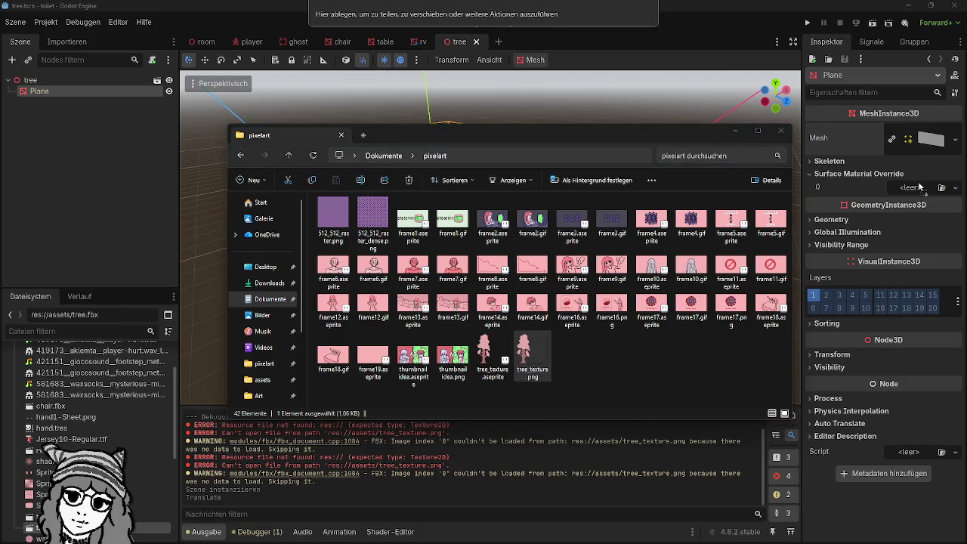
left_click_drag(144, 369, 133, 392)
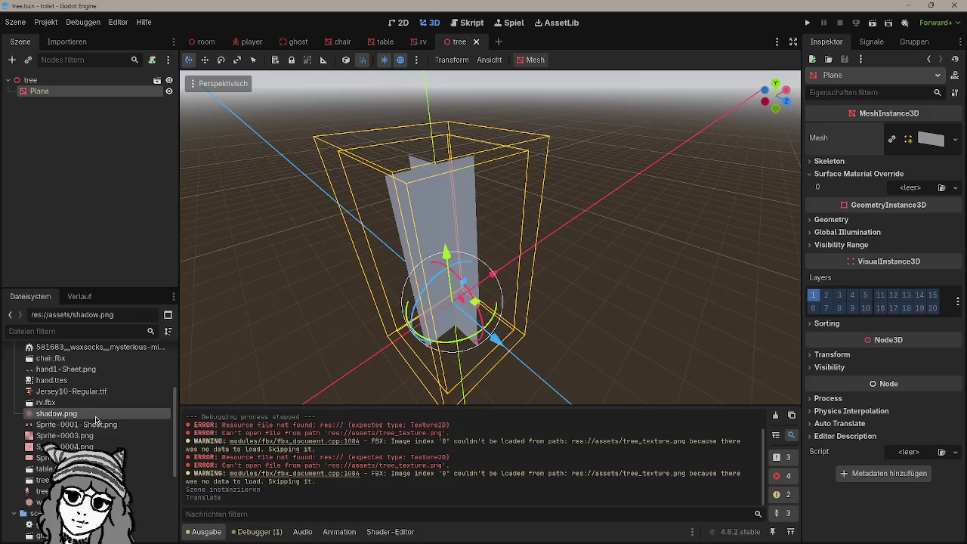
mouse_move(42, 492)
left_mouse_down()
mouse_move(839, 230)
mouse_move(923, 190)
left_mouse_up()
mouse_move(674, 270)
left_mouse_down()
mouse_move(547, 255)
mouse_move(717, 258)
mouse_move(627, 257)
left_mouse_up()
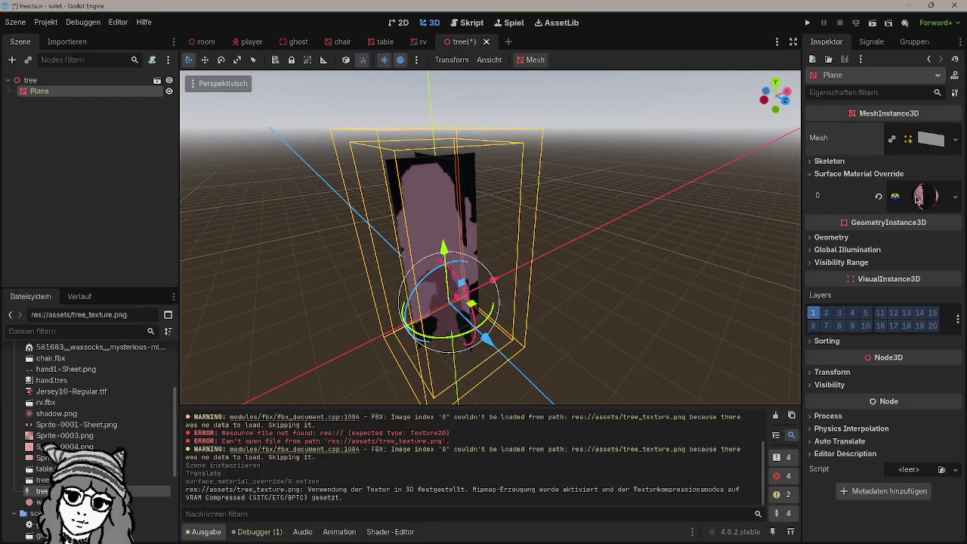
Step: Expand the override material down to Sampling and set the texture filter to Nearest
left_click(918, 198)
left_click(839, 310)
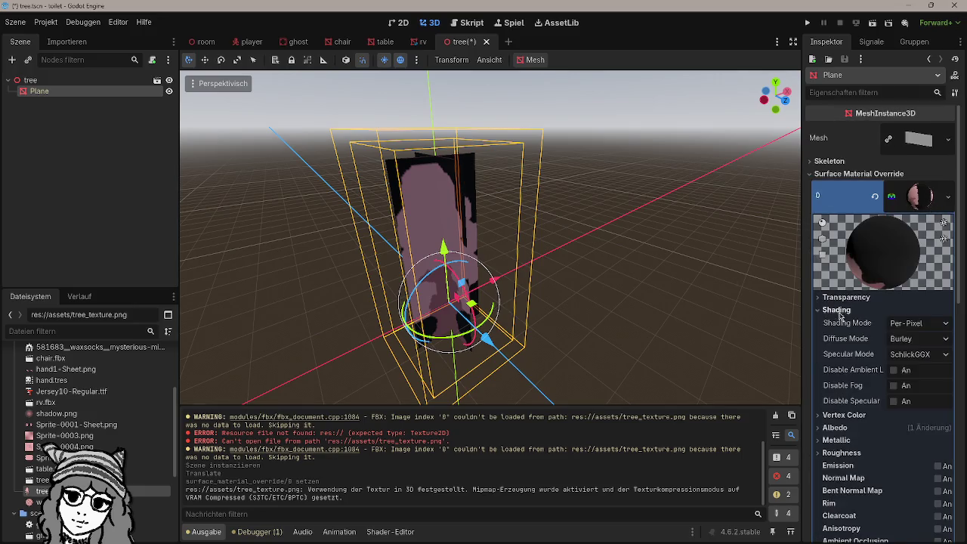
scroll(835, 364, "down", 1)
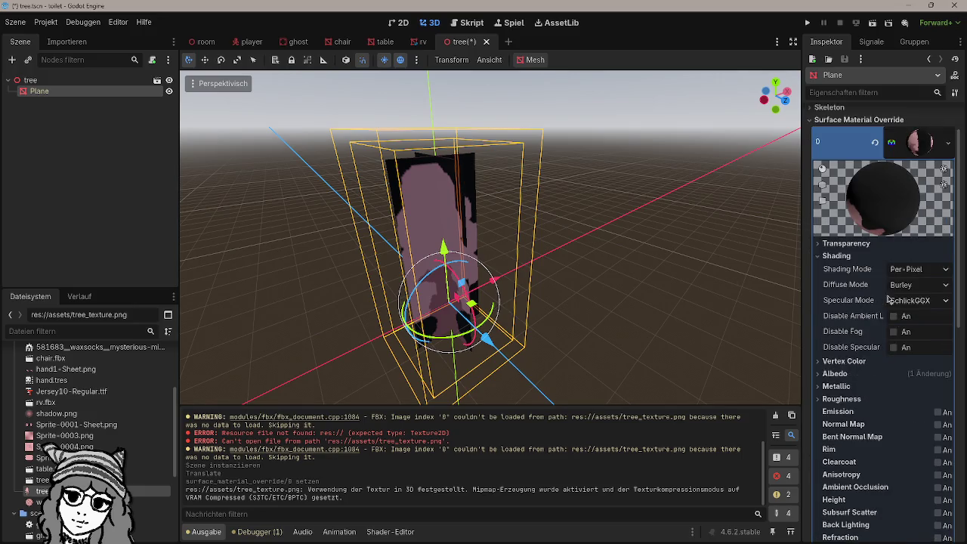
scroll(875, 304, "down", 1)
left_click(850, 306)
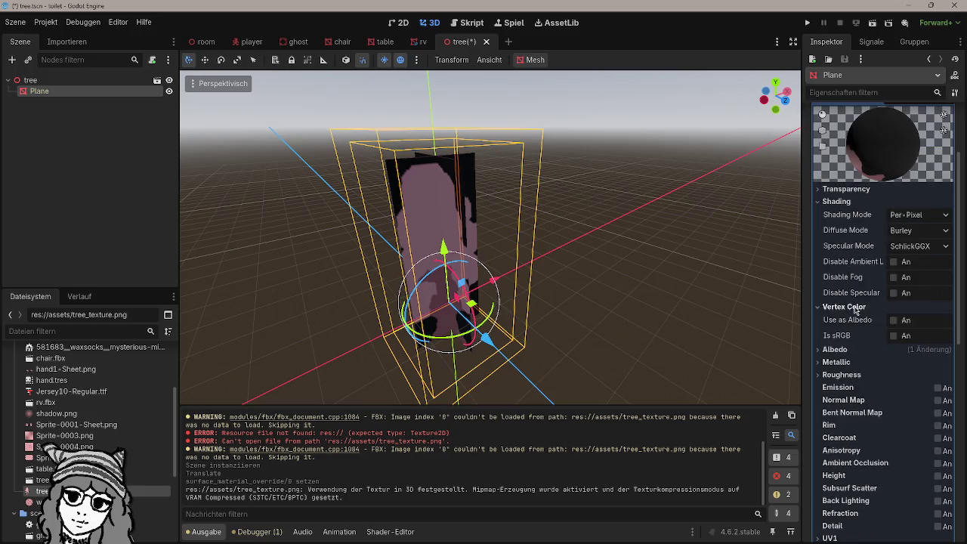
scroll(854, 339, "down", 1)
left_click(852, 322)
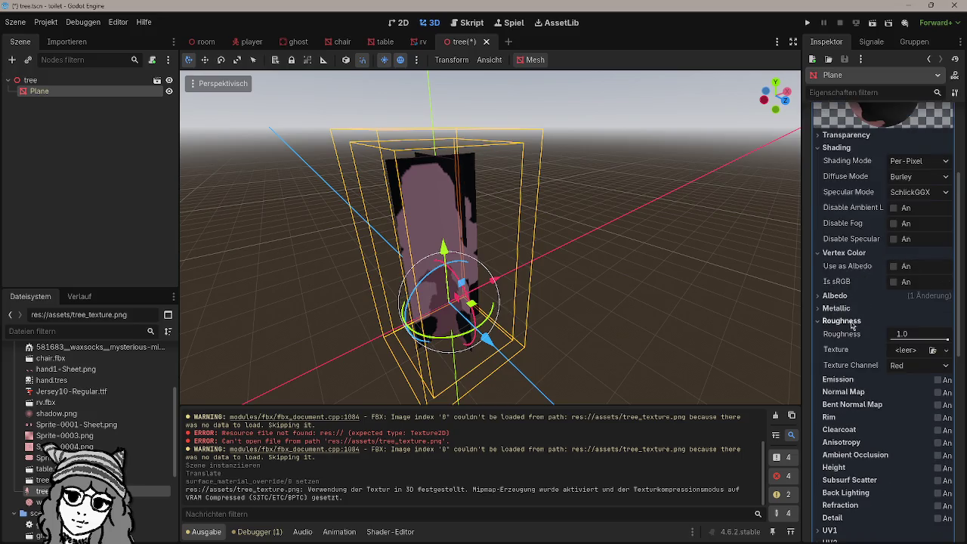
left_click(853, 324)
scroll(854, 337, "down", 2)
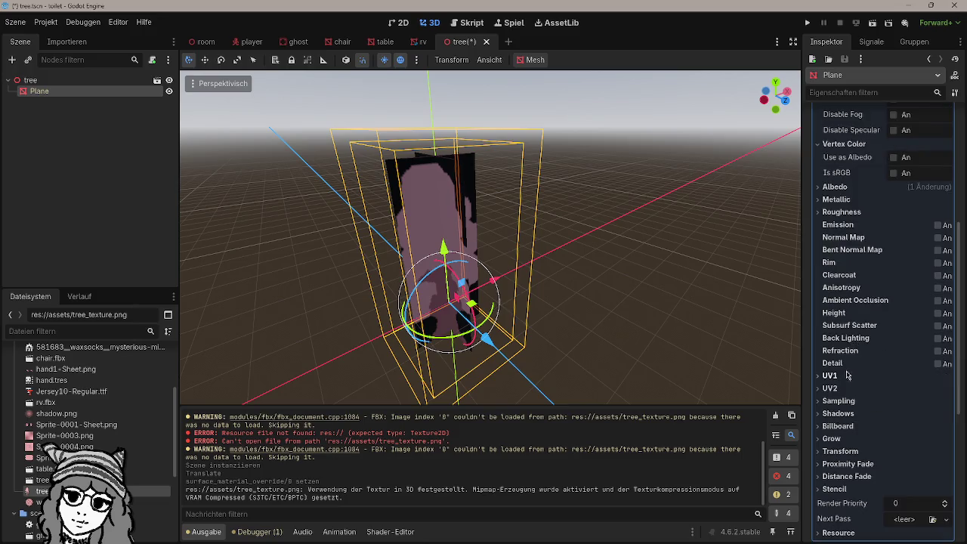
left_click(848, 375)
scroll(857, 378, "down", 2)
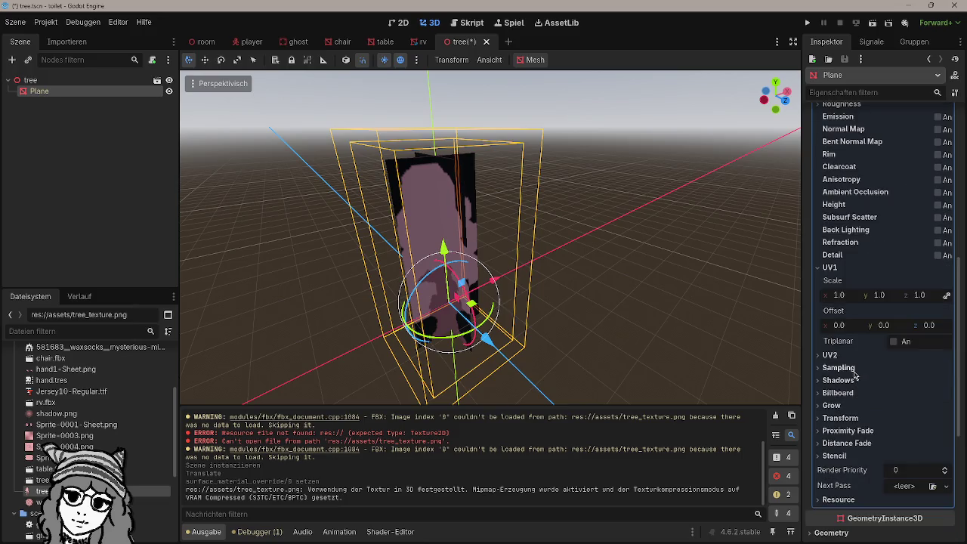
left_click(853, 369)
left_click(930, 381)
key("Escape")
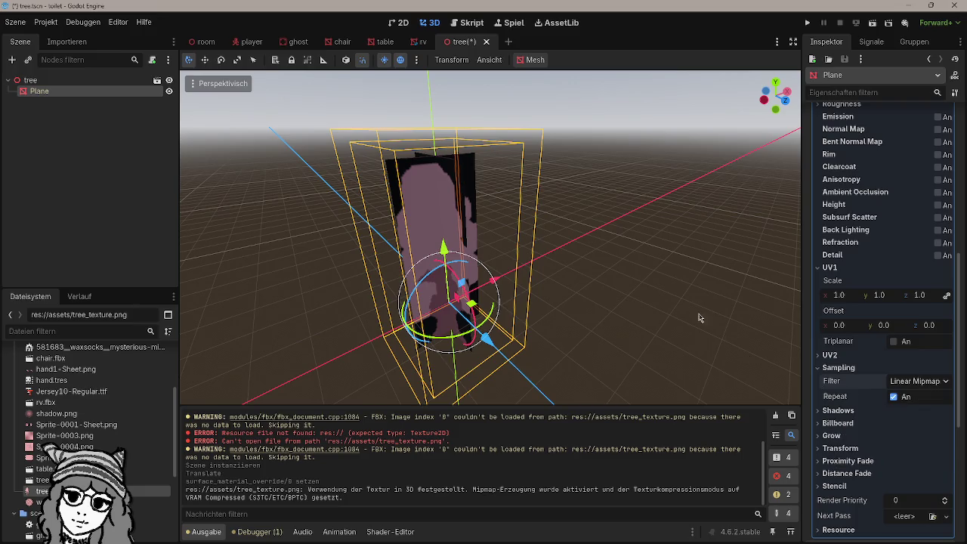
left_click(603, 297)
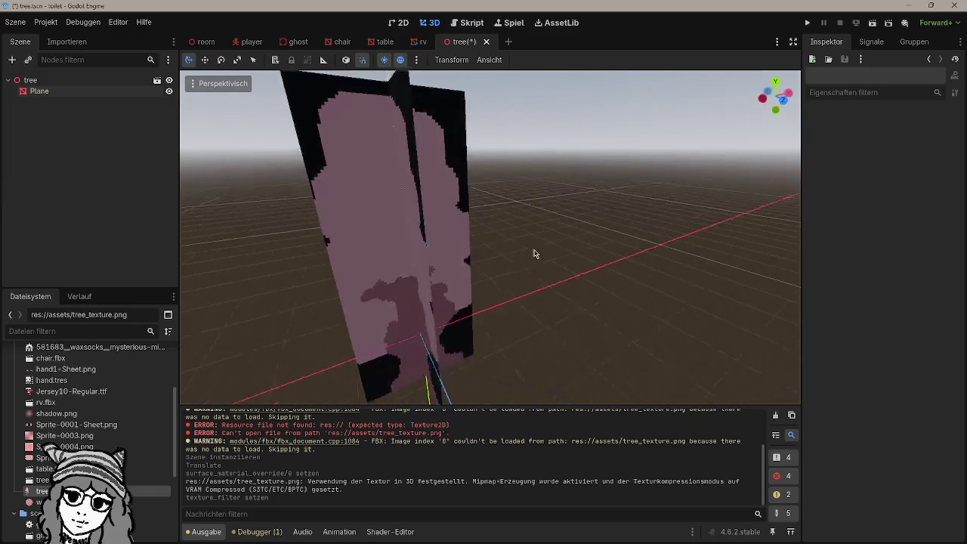
Step: Toggle Triplanar mapping on and back off, then reselect the Plane node
scroll(464, 229, "down", 3)
left_click(464, 228)
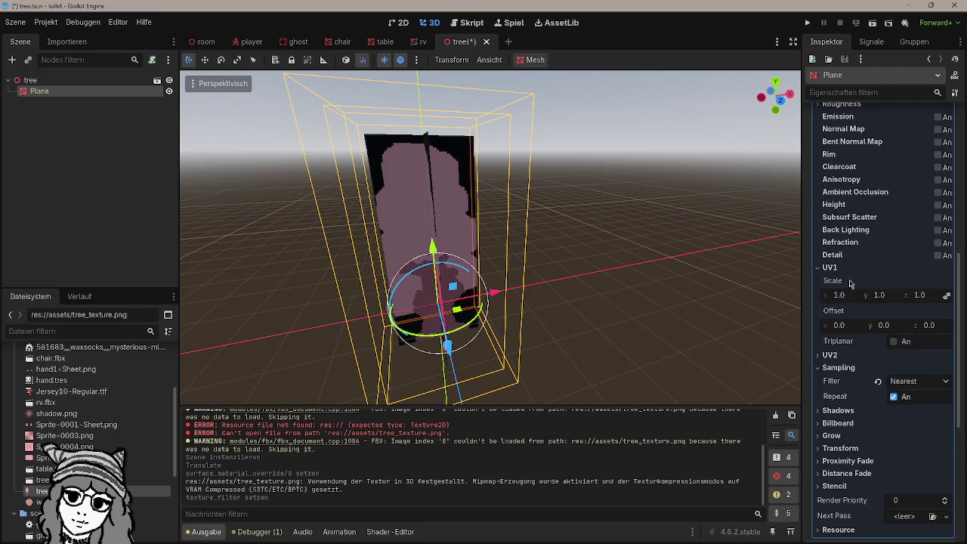
left_click(895, 344)
left_click(895, 345)
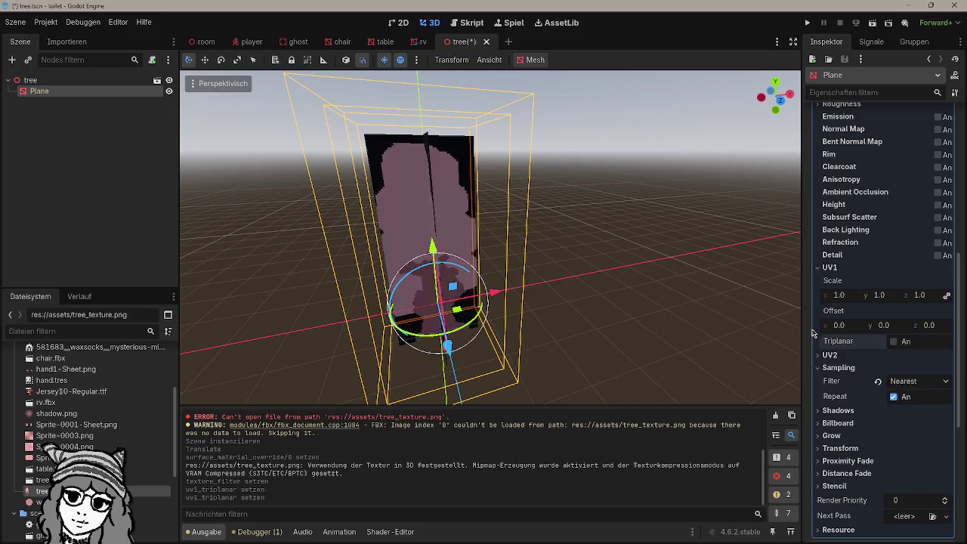
mouse_move(681, 303)
left_mouse_down()
mouse_move(741, 300)
mouse_move(680, 280)
mouse_move(691, 269)
mouse_move(708, 285)
mouse_move(518, 268)
left_mouse_up()
left_click(72, 92)
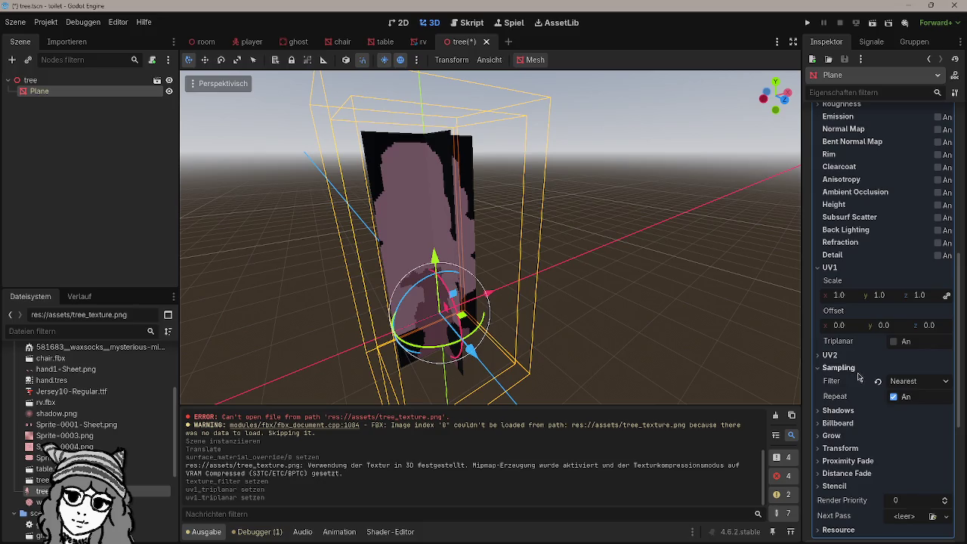
left_click(900, 400)
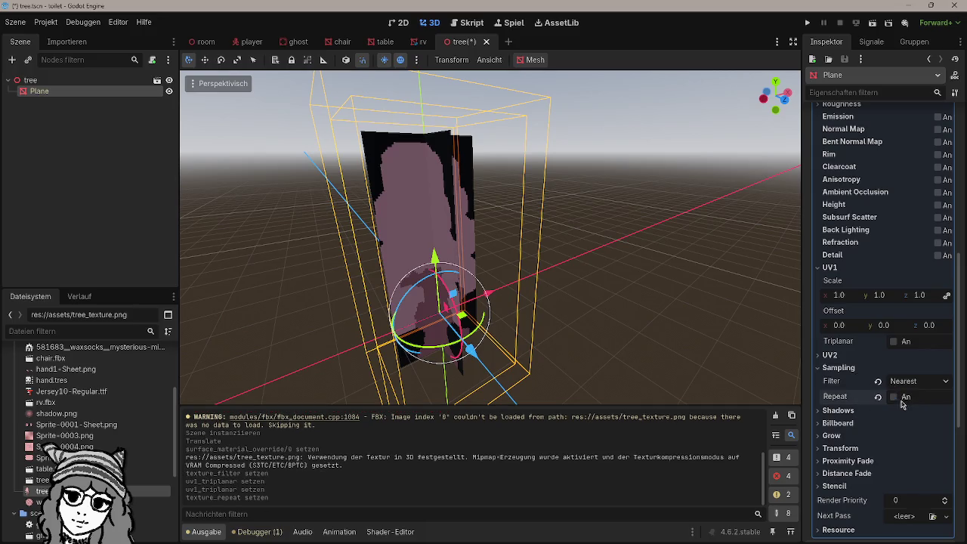
left_click_drag(647, 291, 648, 284)
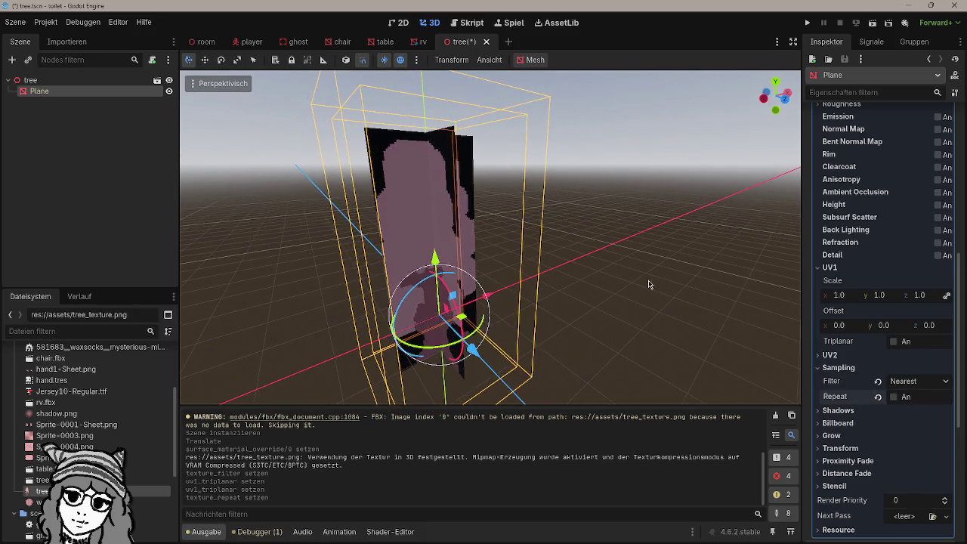
left_click(845, 428)
left_click(907, 438)
left_click(913, 451)
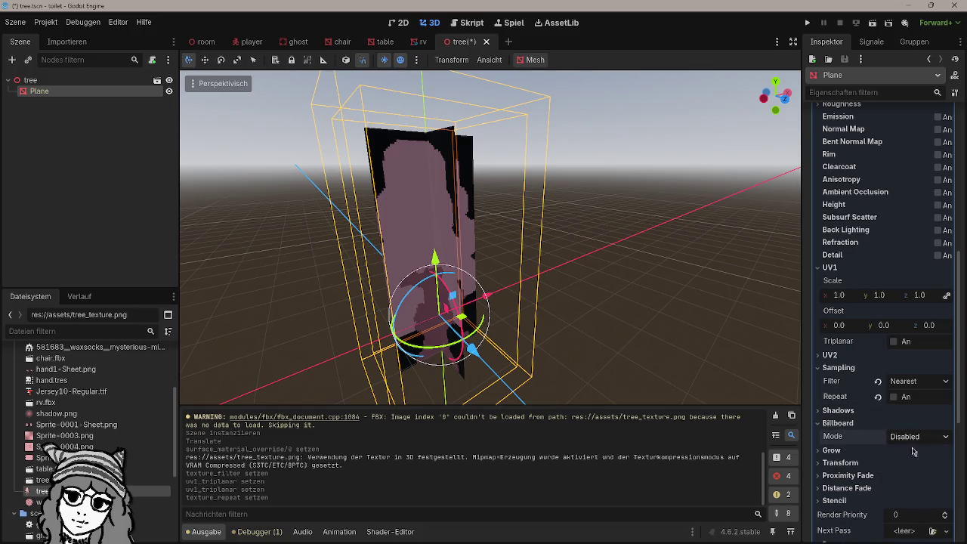
mouse_move(786, 310)
left_mouse_down()
mouse_move(579, 265)
mouse_move(756, 257)
mouse_move(798, 302)
left_mouse_up()
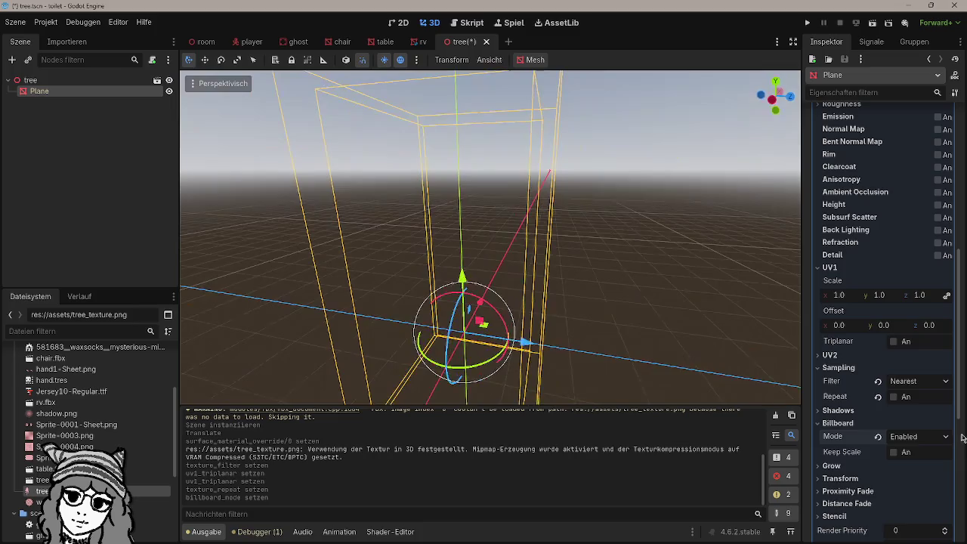
left_click(945, 437)
left_click(911, 452)
left_click_drag(605, 303, 642, 310)
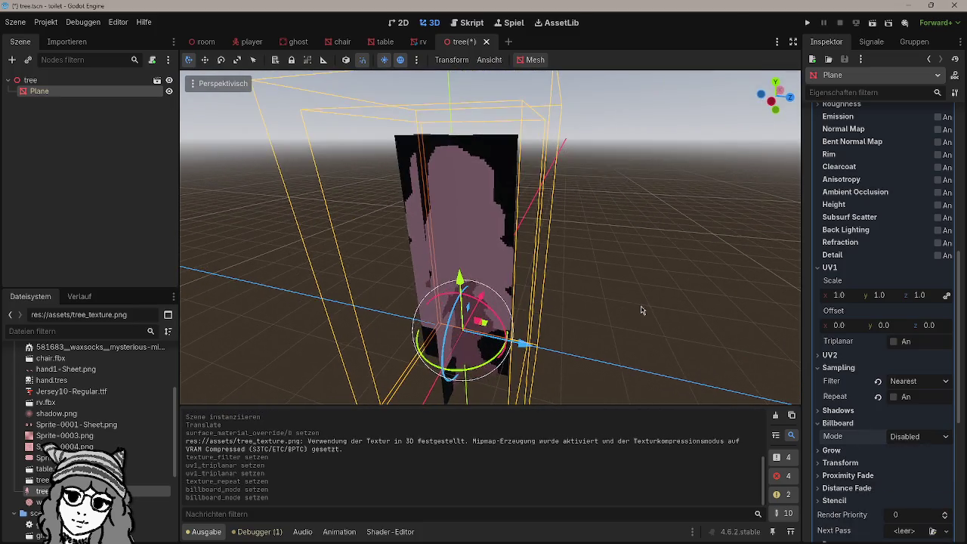
left_click_drag(589, 198, 543, 223)
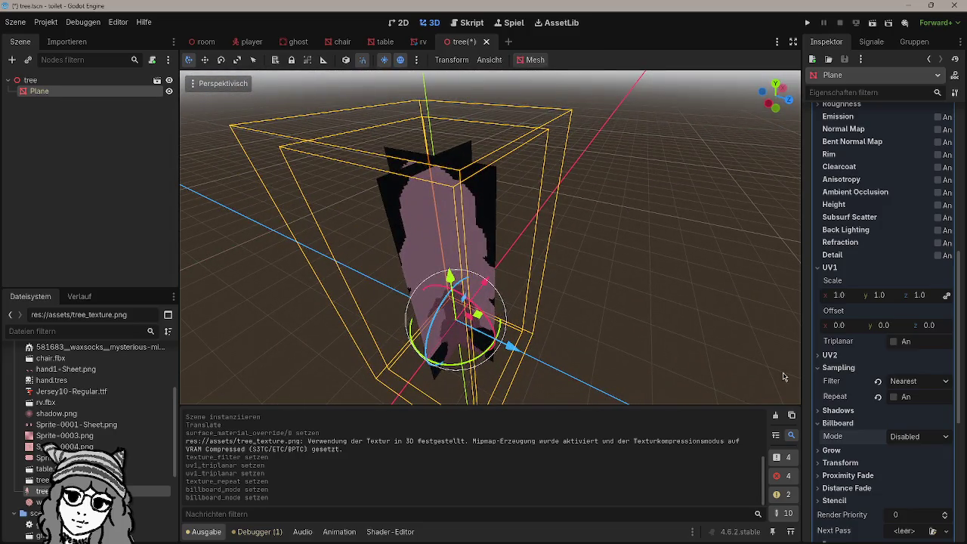
scroll(846, 423, "up", 5)
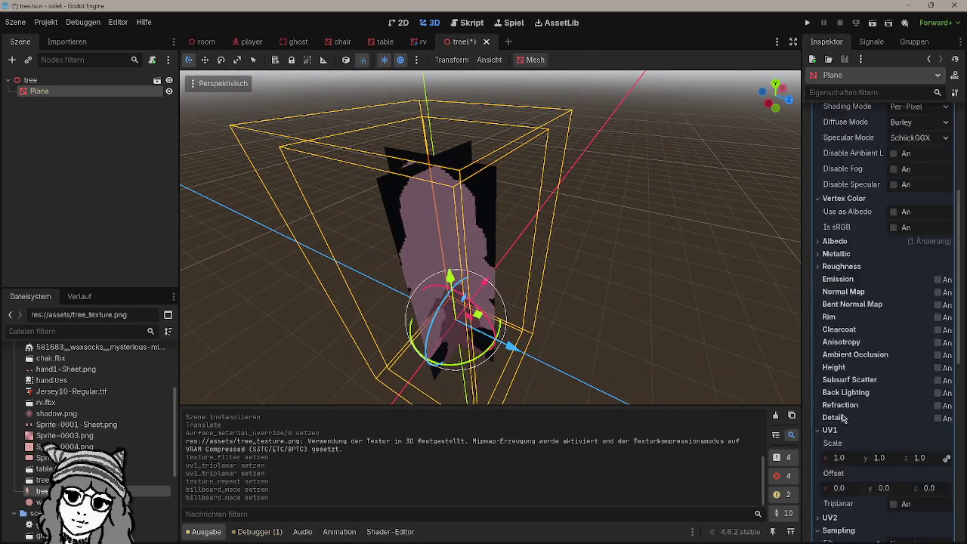
scroll(839, 317, "up", 2)
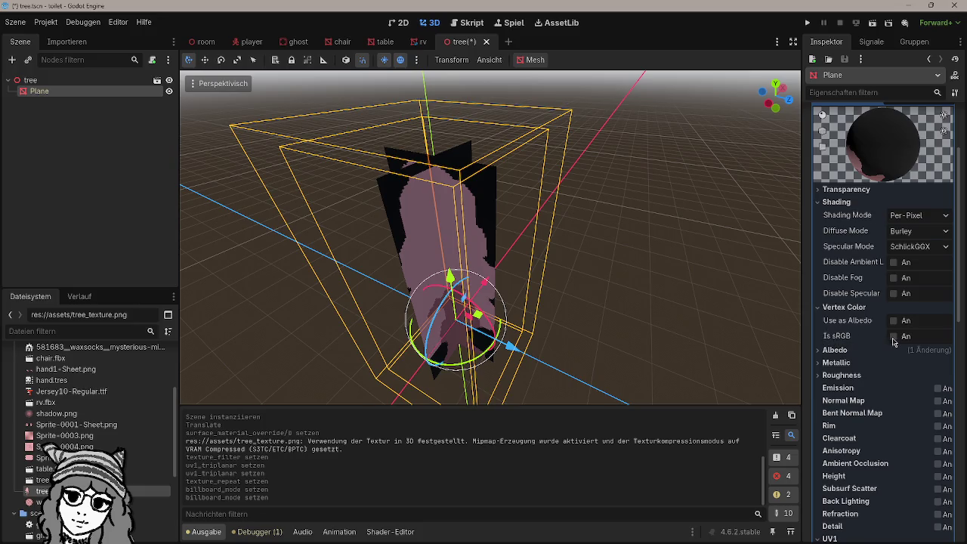
left_click(894, 337)
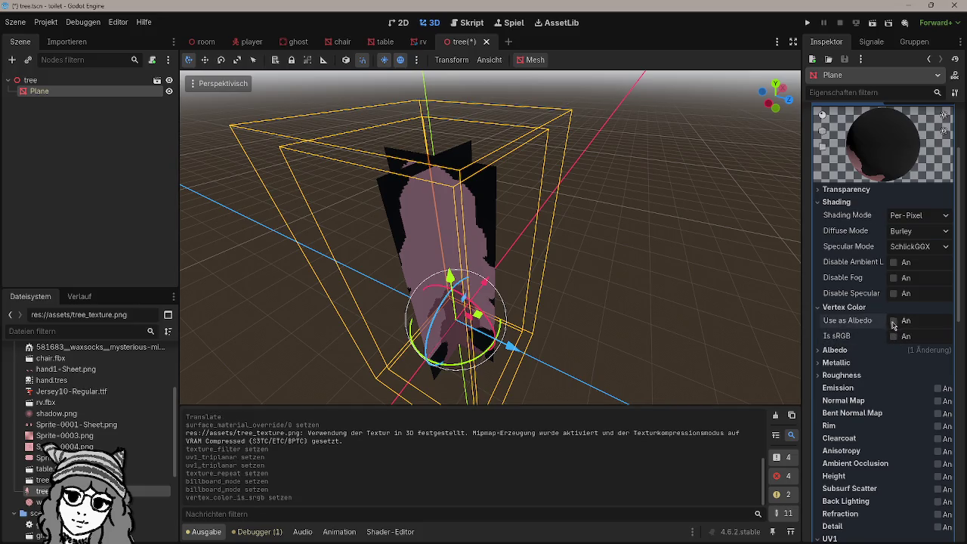
double_click(894, 322)
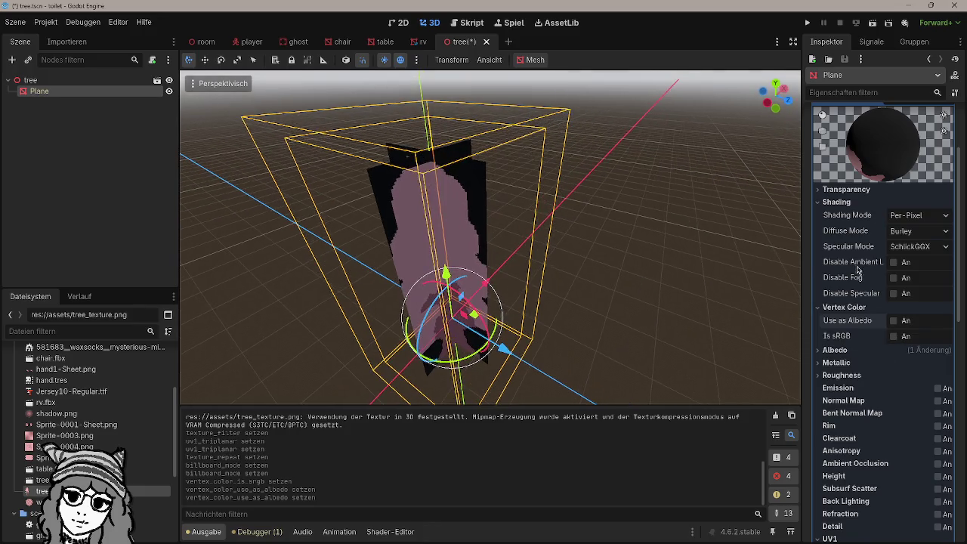
left_click_drag(588, 262, 622, 257)
left_click(835, 350)
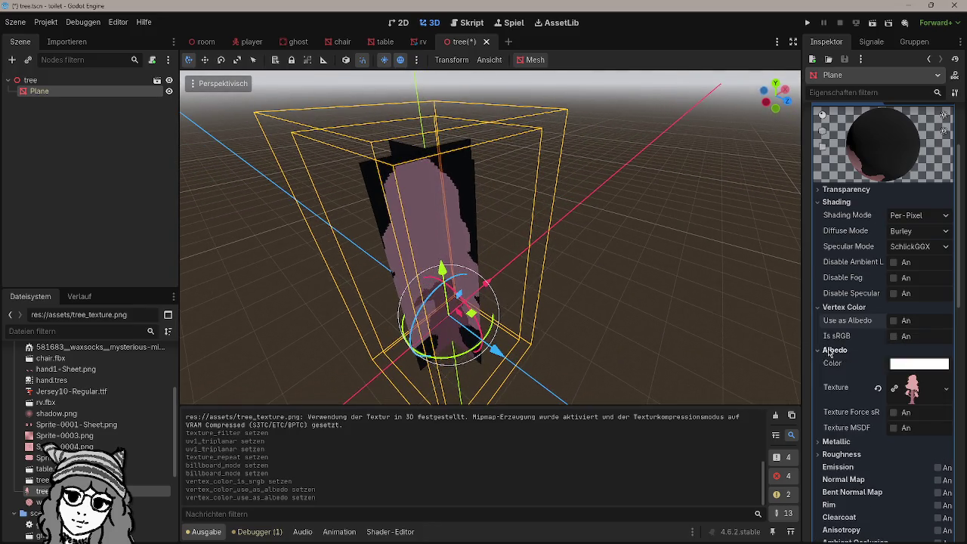
left_click(946, 390)
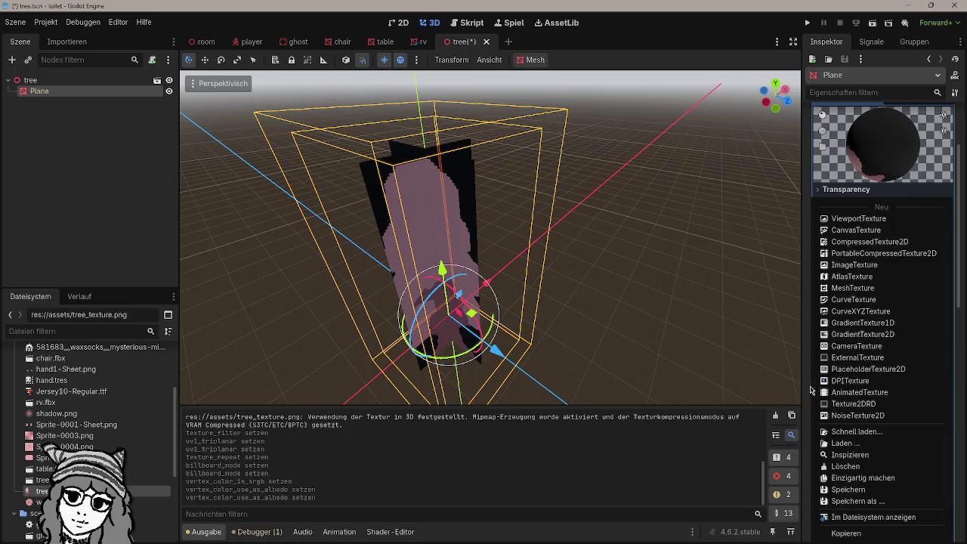
left_click(811, 390)
left_click(910, 389)
scroll(890, 391, "down", 3)
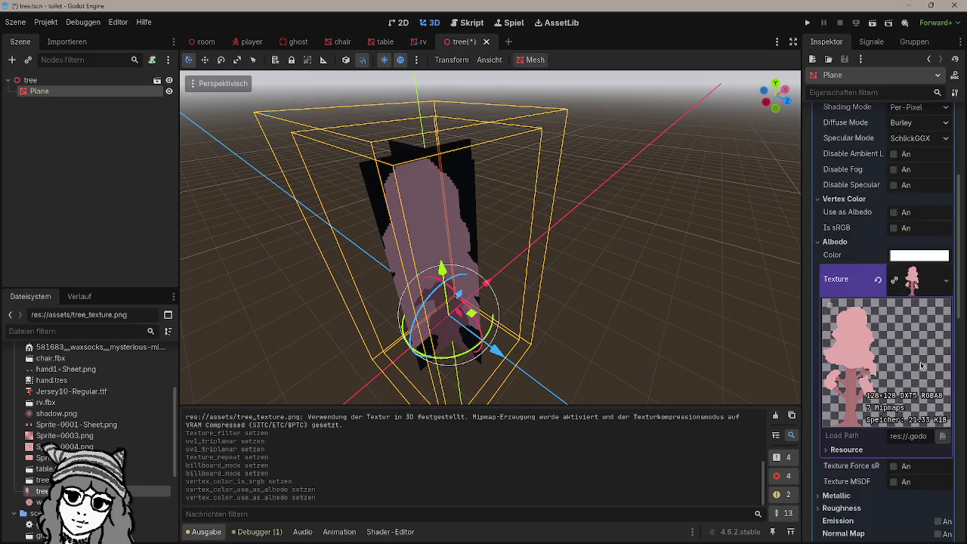
left_click(920, 283)
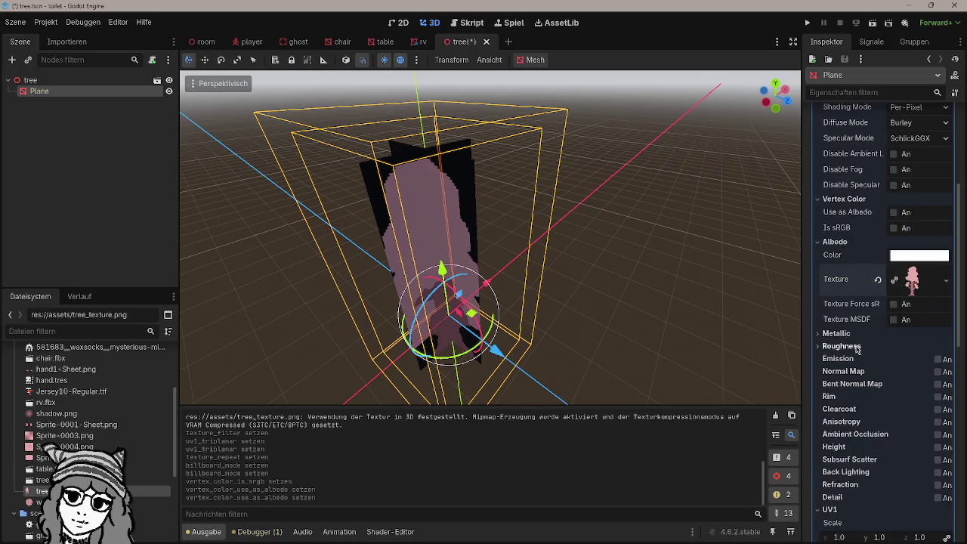
scroll(866, 390, "down", 2)
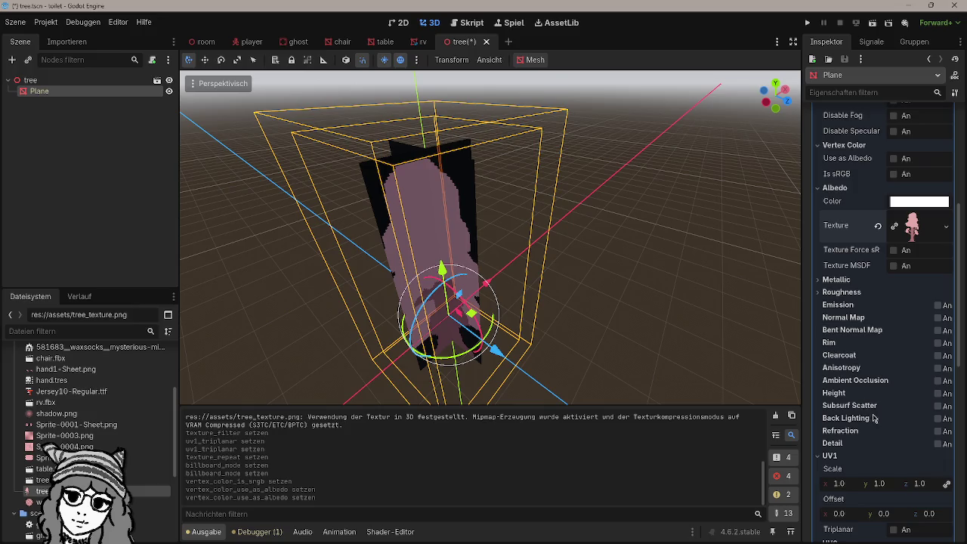
left_click(841, 294)
left_click(839, 281)
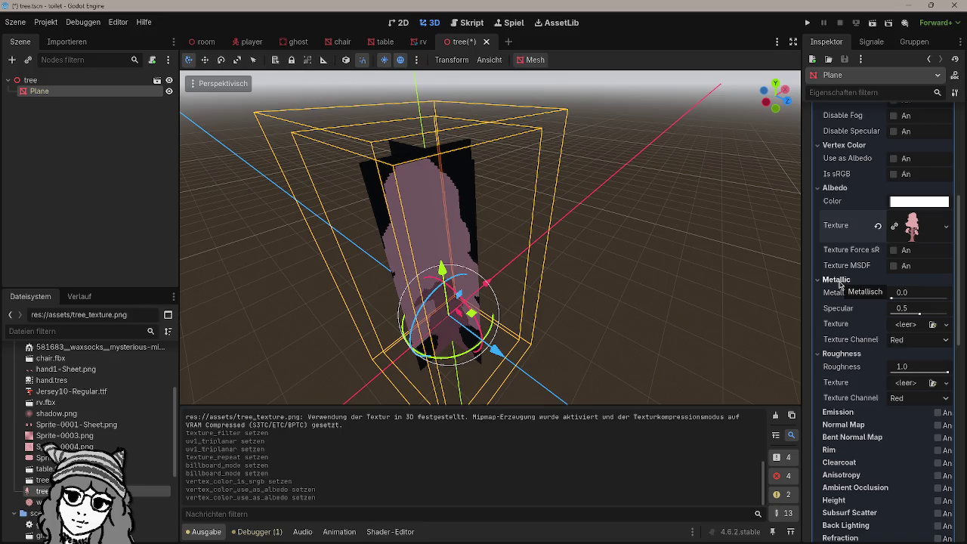
left_click(837, 279)
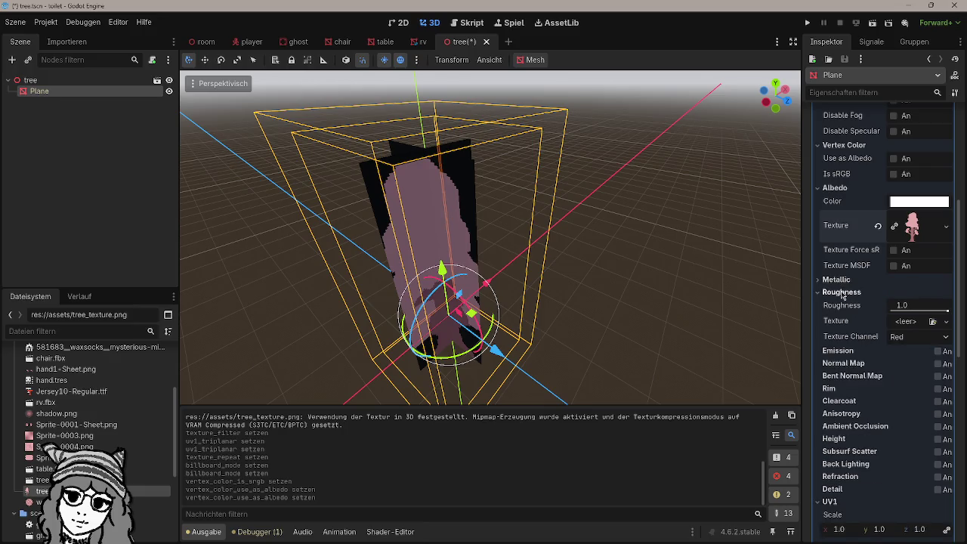
left_click(842, 295)
scroll(854, 310, "up", 5)
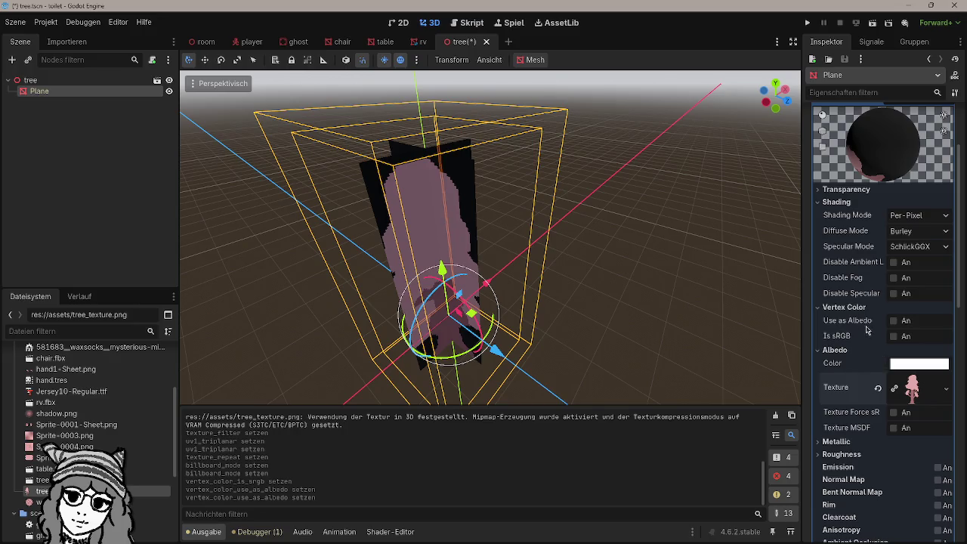
left_click(929, 234)
left_click(931, 239)
scroll(907, 257, "up", 3)
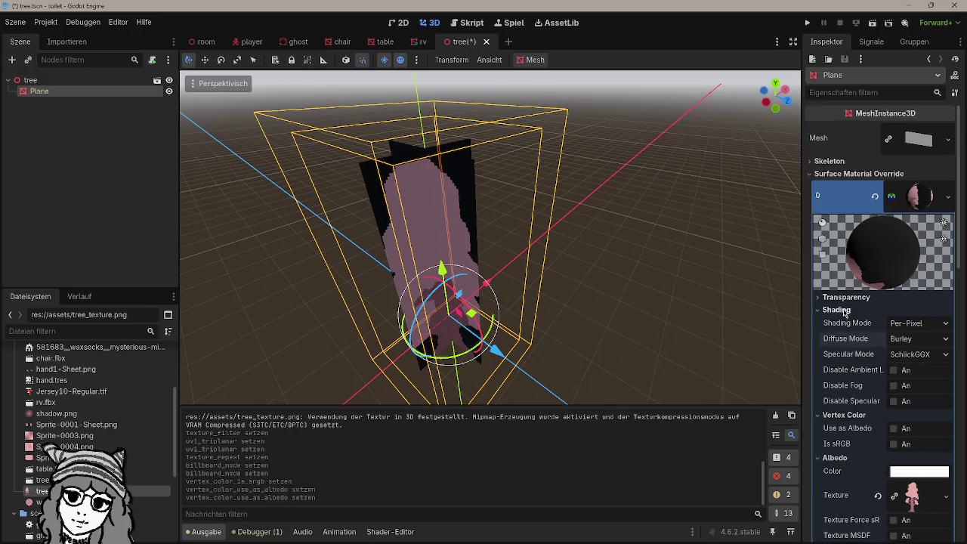
Step: Set the tree material's Transparency to Alpha to remove the black background
left_click(901, 317)
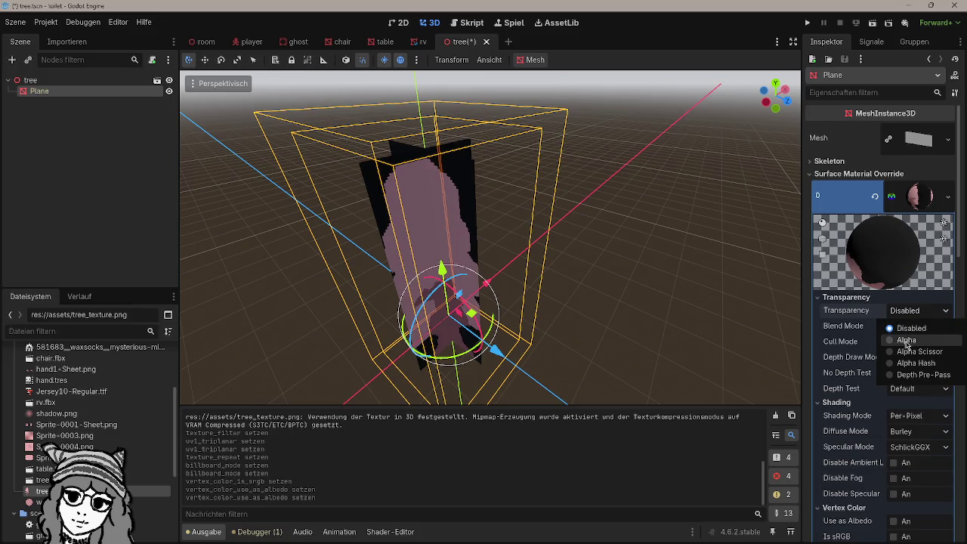
key("Escape")
mouse_move(487, 234)
left_mouse_down()
mouse_move(492, 227)
mouse_move(496, 237)
mouse_move(458, 242)
left_mouse_up()
left_click(602, 257)
Step: Save the scene and orbit around the tree to check the transparency
key("ctrl+s")
mouse_move(602, 254)
left_mouse_down()
mouse_move(752, 245)
mouse_move(638, 261)
mouse_move(723, 264)
mouse_move(471, 244)
mouse_move(637, 274)
left_mouse_up()
left_click(470, 244)
mouse_move(520, 266)
left_mouse_down()
mouse_move(612, 264)
mouse_move(230, 266)
mouse_move(642, 270)
mouse_move(551, 264)
mouse_move(611, 269)
mouse_move(600, 270)
left_mouse_up()
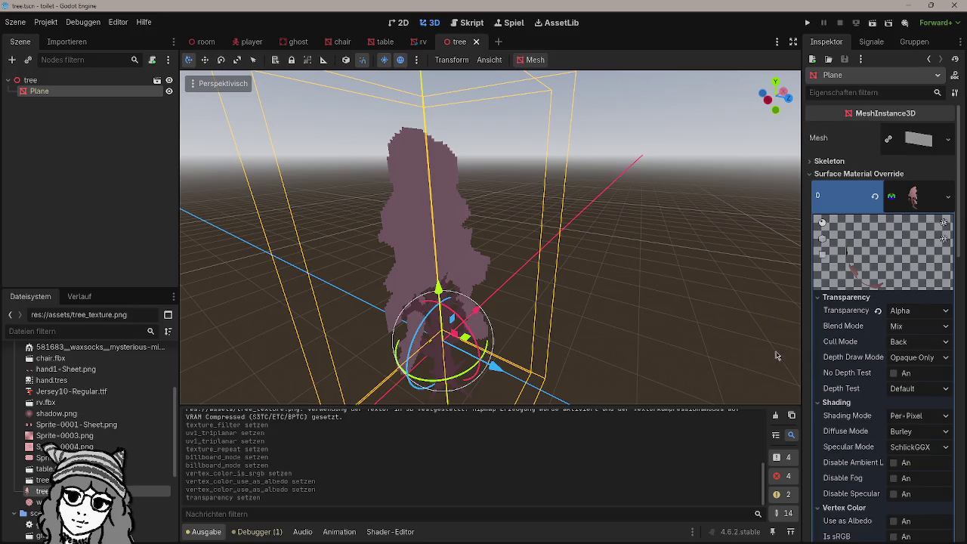
scroll(816, 355, "down", 5)
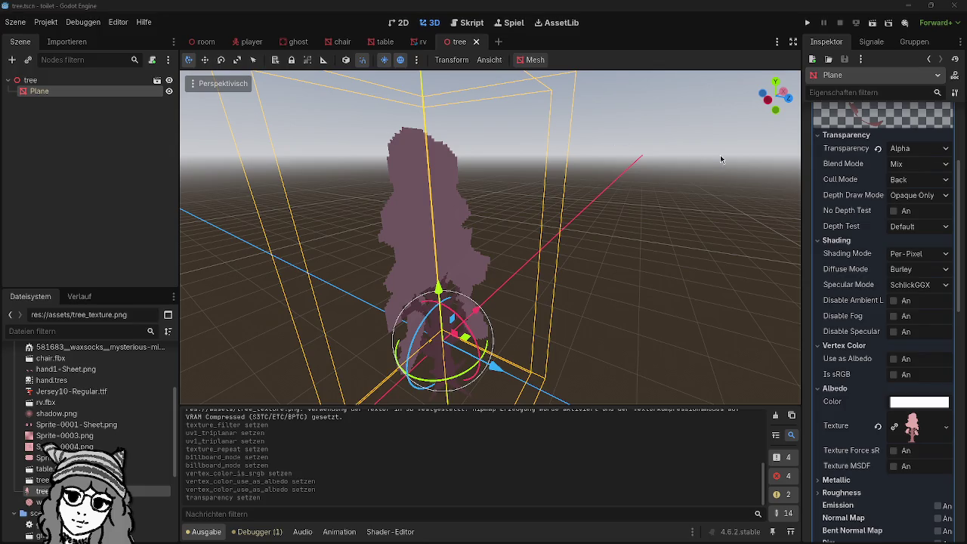
scroll(845, 333, "up", 2)
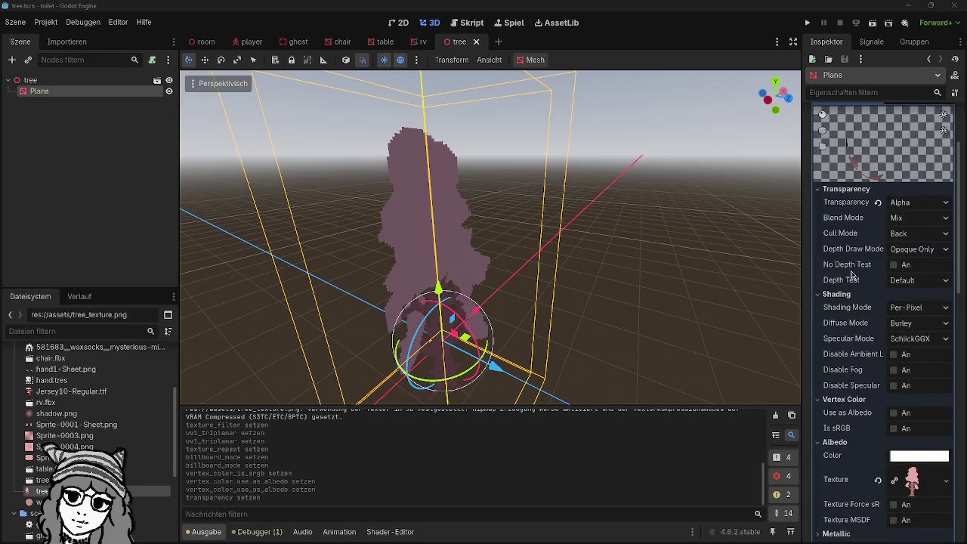
Step: Set Cull Mode to Disabled, save, and view the tree's back side before reselecting Plane
left_click(906, 235)
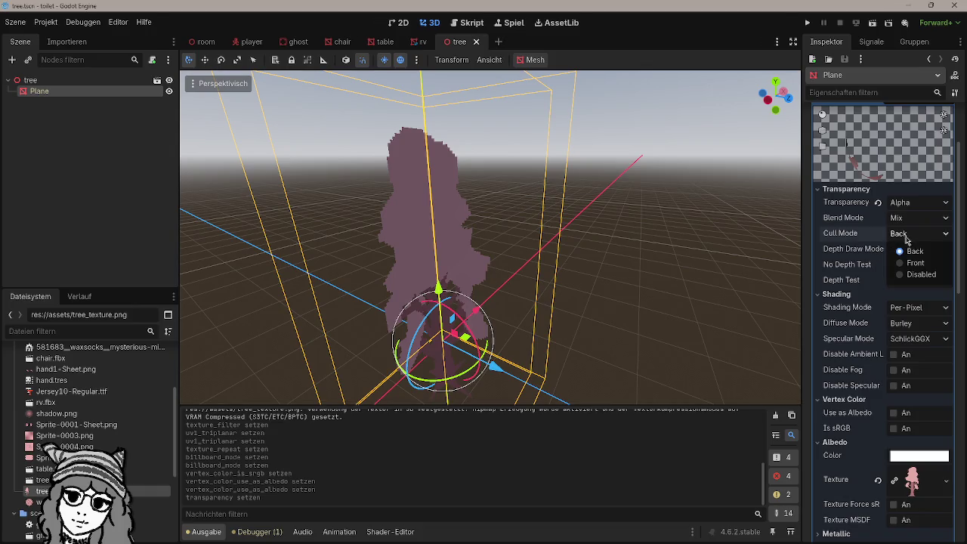
left_click(911, 280)
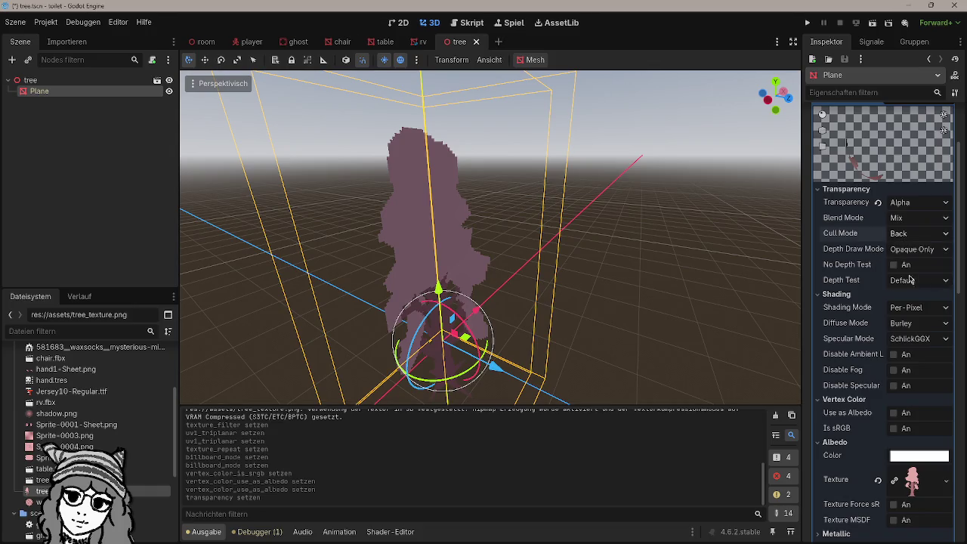
left_click(648, 278)
mouse_move(648, 277)
left_mouse_down()
mouse_move(673, 270)
mouse_move(566, 277)
mouse_move(716, 283)
mouse_move(733, 274)
mouse_move(439, 259)
mouse_move(286, 264)
mouse_move(448, 242)
mouse_move(516, 262)
mouse_move(630, 247)
mouse_move(504, 241)
mouse_move(652, 247)
mouse_move(613, 242)
mouse_move(627, 241)
left_mouse_up()
key("ctrl+s")
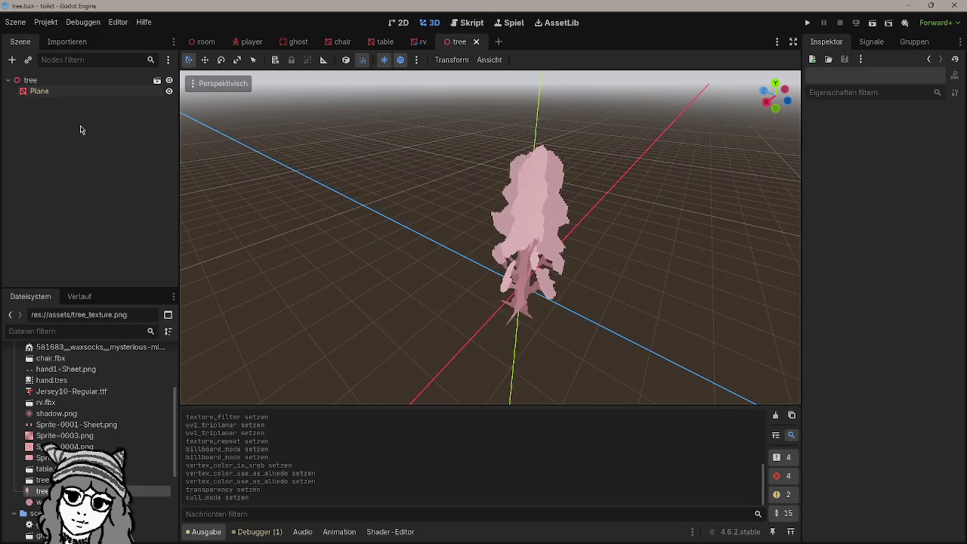
left_click(76, 92)
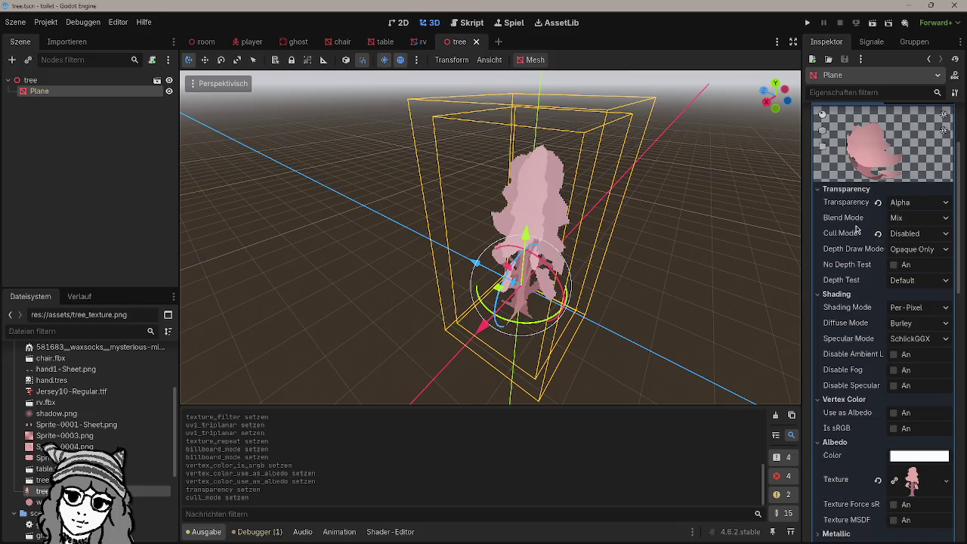
scroll(843, 331, "down", 2)
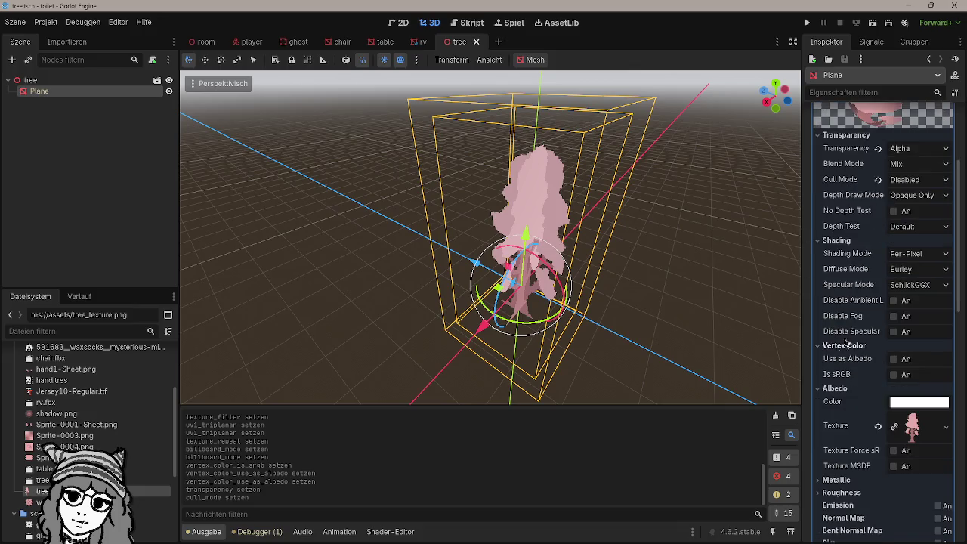
Step: Set the tree material's Diffuse Mode to Toon, comparing it against Burley
left_click(921, 268)
left_click(916, 281)
left_click(915, 269)
left_click(718, 291)
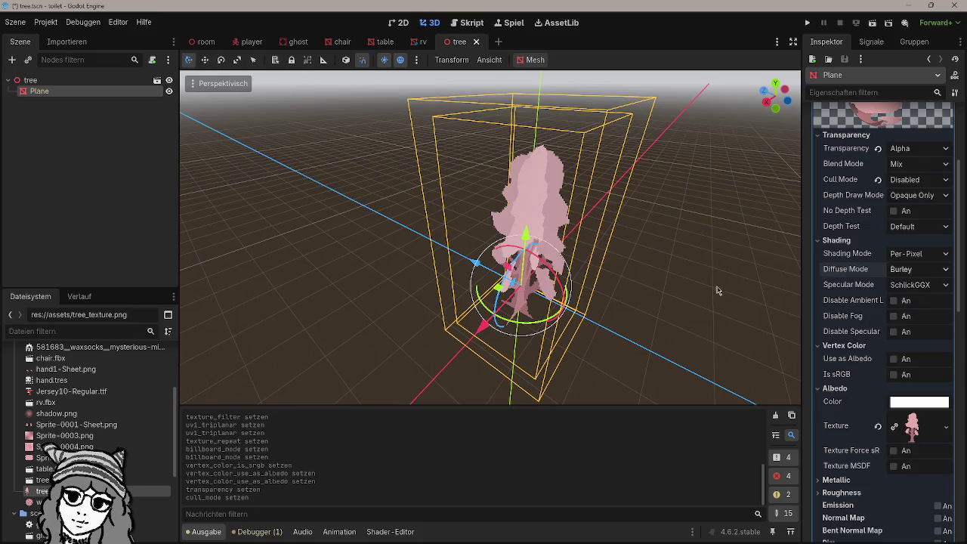
mouse_move(702, 292)
left_mouse_down()
mouse_move(524, 256)
mouse_move(726, 282)
left_mouse_up()
left_click(917, 269)
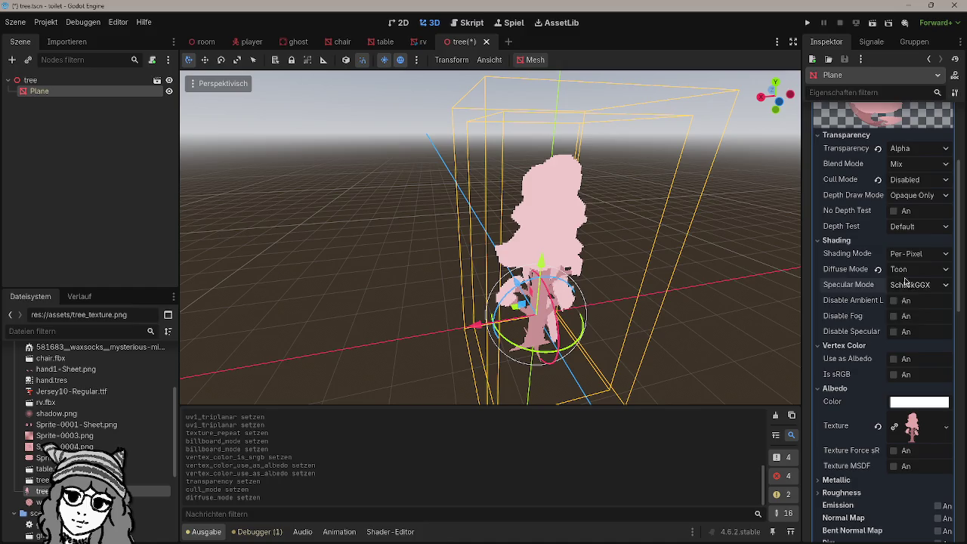
left_click(914, 287)
left_click(914, 269)
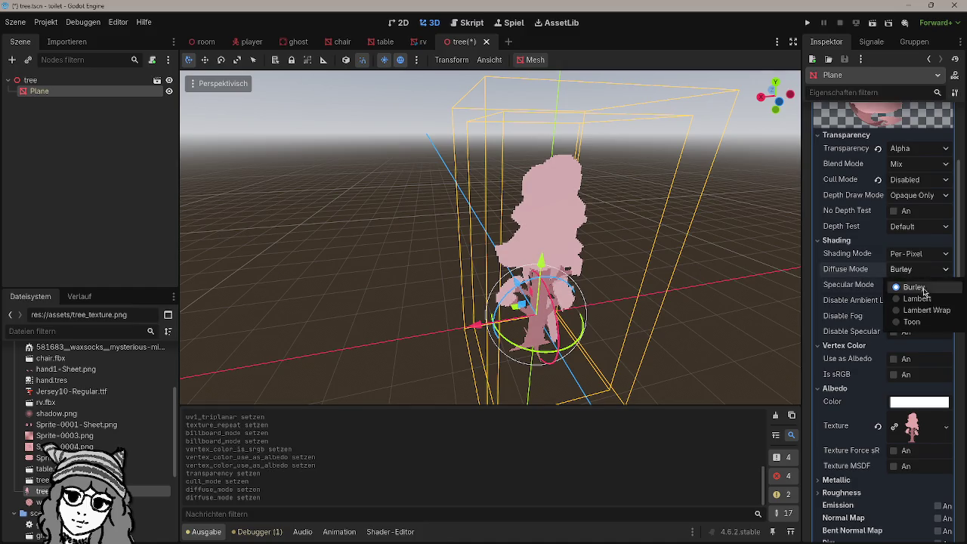
left_click(912, 322)
left_click_drag(680, 272, 520, 264)
left_click_drag(669, 287, 521, 281)
scroll(877, 227, "up", 5)
scroll(877, 227, "down", 10)
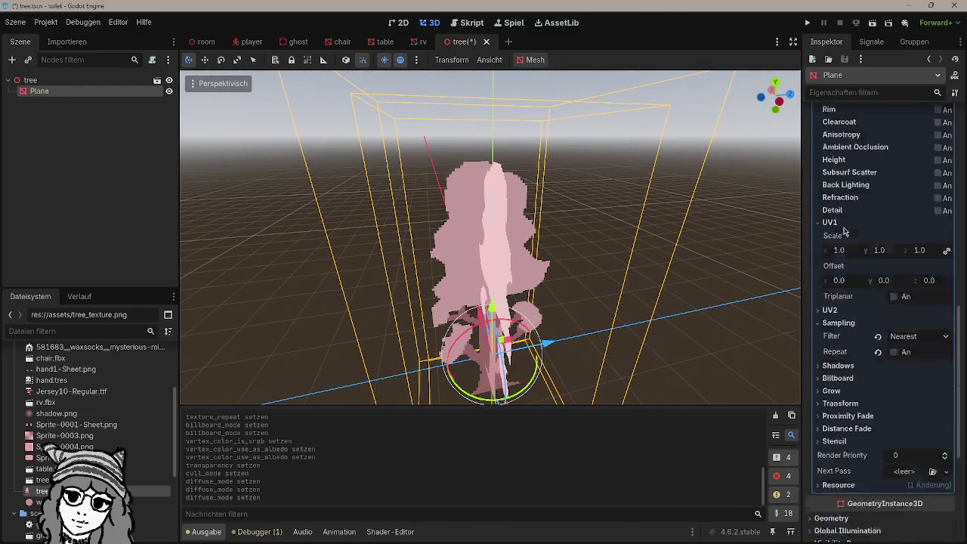
scroll(877, 226, "up", 10)
Step: Leave Vertex Color as Albedo off, set Shading Mode to Unshaded, and save
left_click(912, 139)
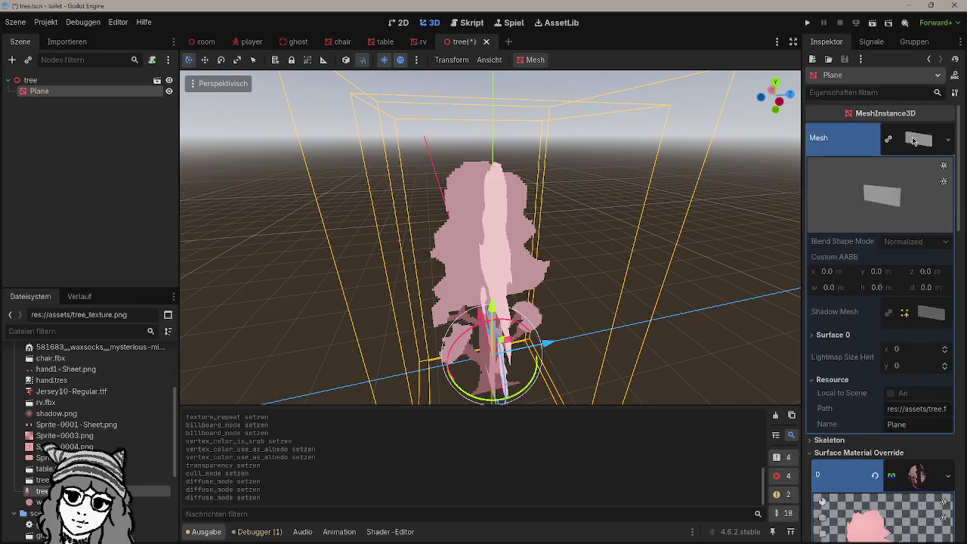
left_click(912, 139)
left_click(854, 174)
left_click(854, 175)
scroll(846, 227, "down", 5)
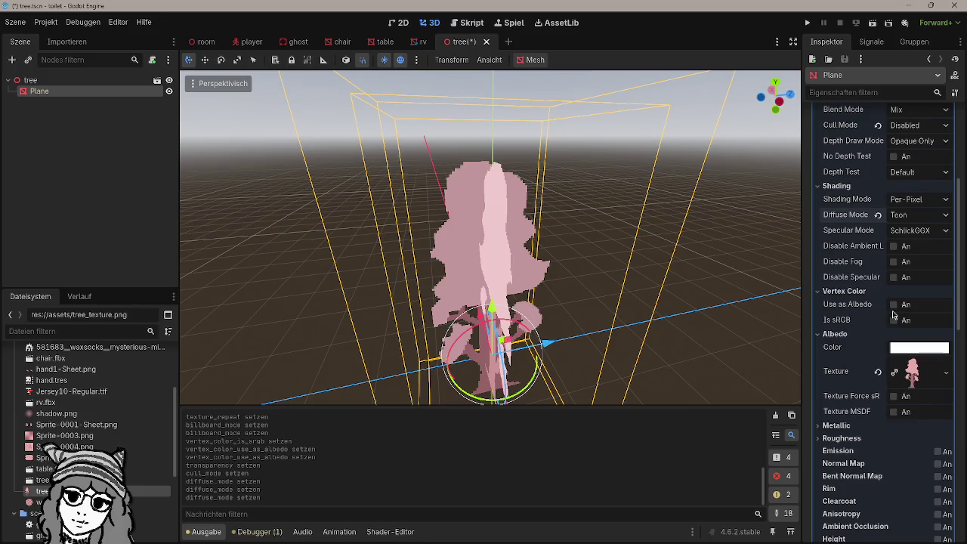
left_click(894, 305)
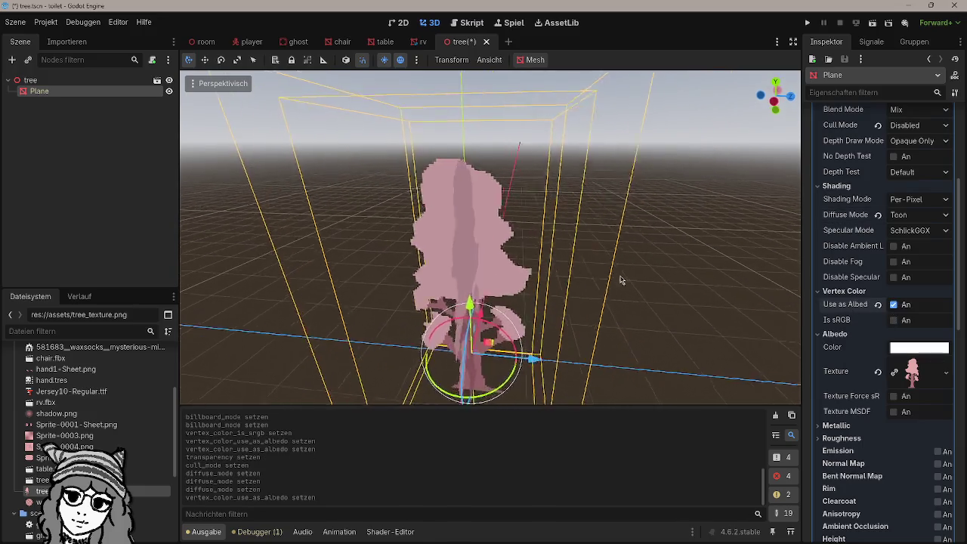
left_click(894, 304)
left_click(915, 199)
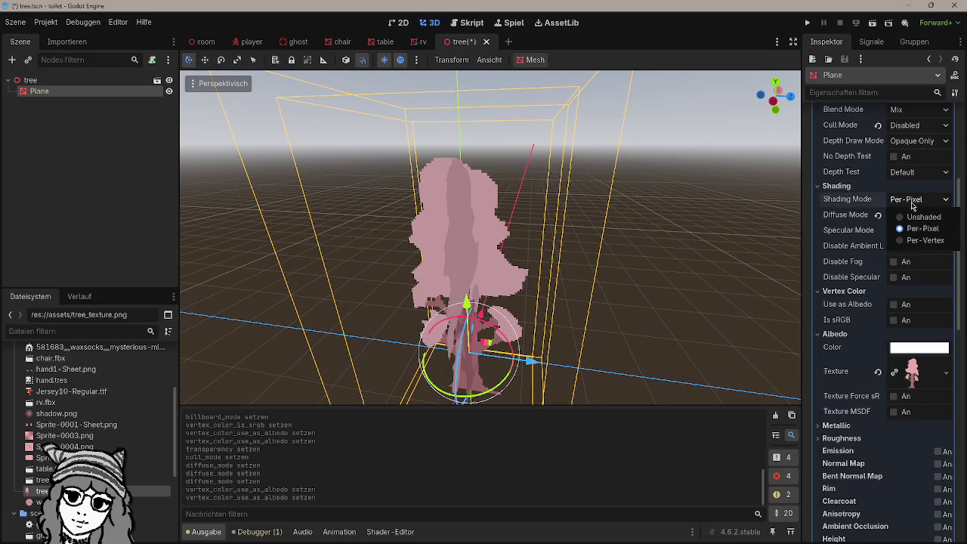
left_click(911, 215)
key("ctrl+s")
Step: Reselect the tree plane to confirm the Unshaded shading mode and view the result
left_click(626, 250)
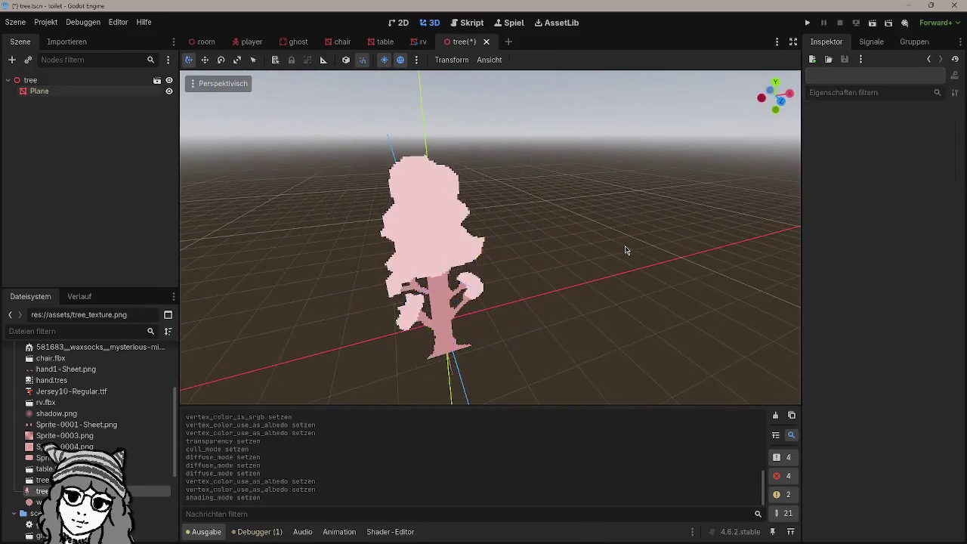
left_click(606, 235)
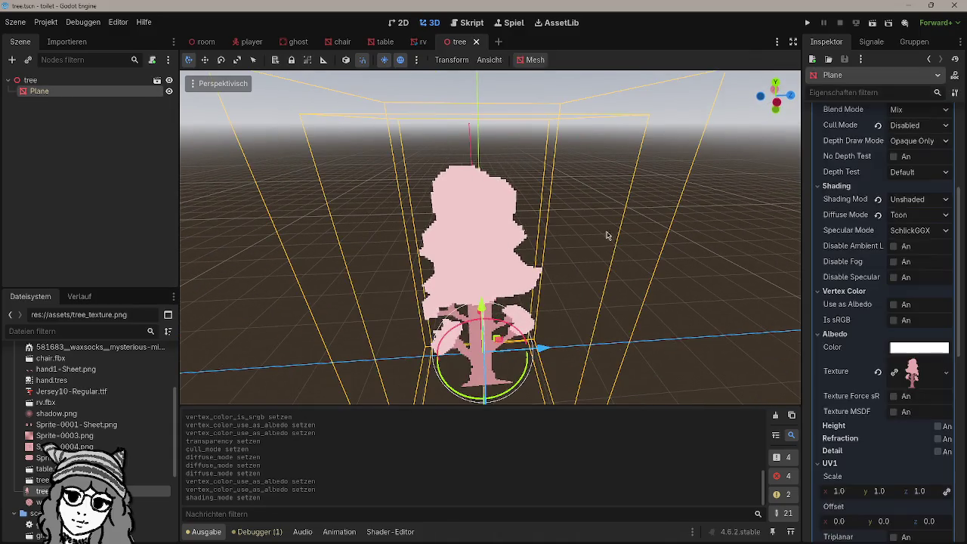
scroll(850, 257, "up", 3)
left_click(916, 253)
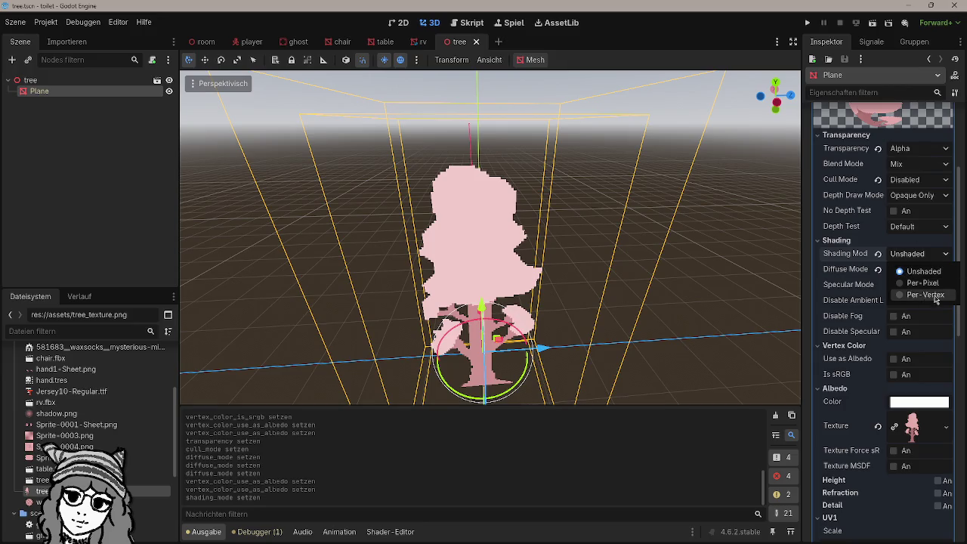
mouse_move(722, 270)
left_mouse_down()
mouse_move(748, 261)
mouse_move(560, 288)
left_mouse_up()
Step: Save the Blender file, then save the tree scene in Godot
mouse_move(184, 540)
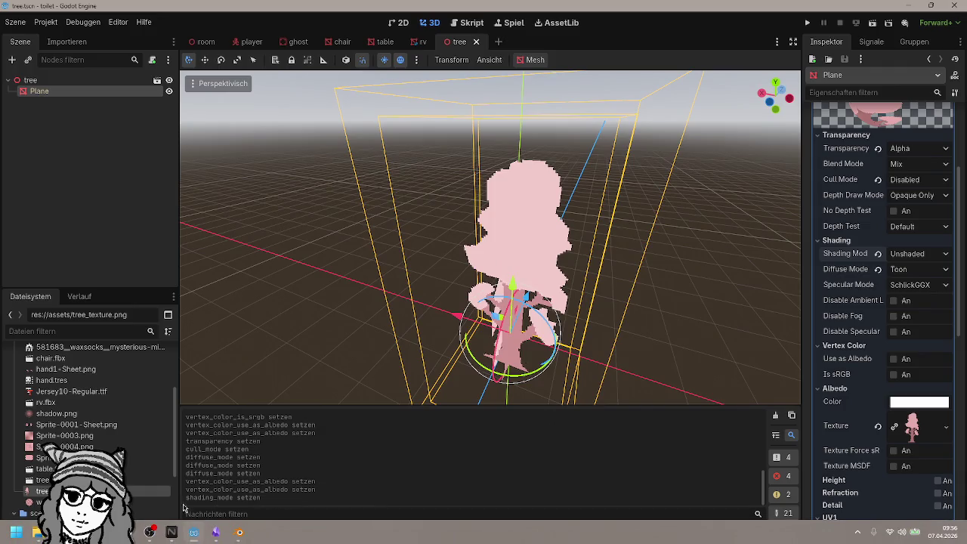
left_click(238, 534)
key("ctrl+s")
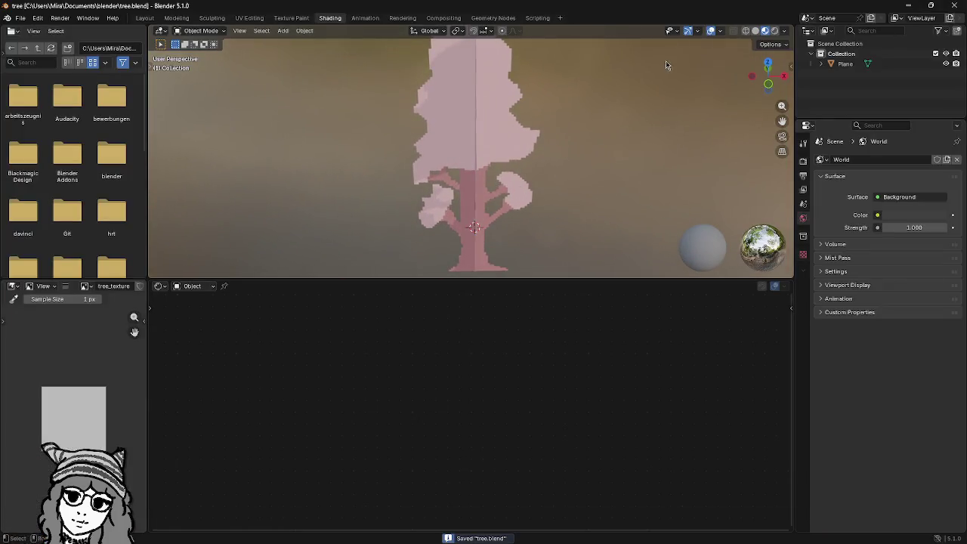
left_click(908, 6)
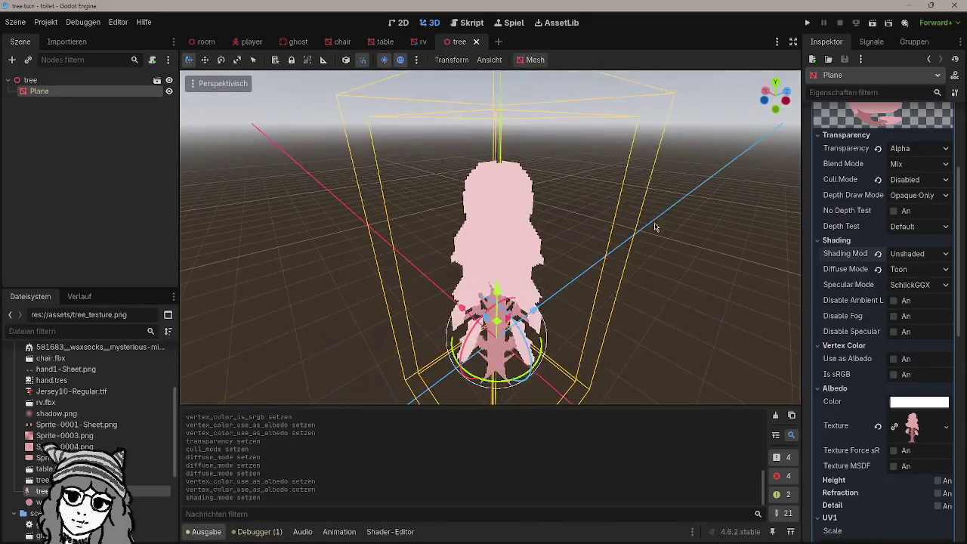
scroll(612, 296, "up", 4)
scroll(572, 295, "down", 4)
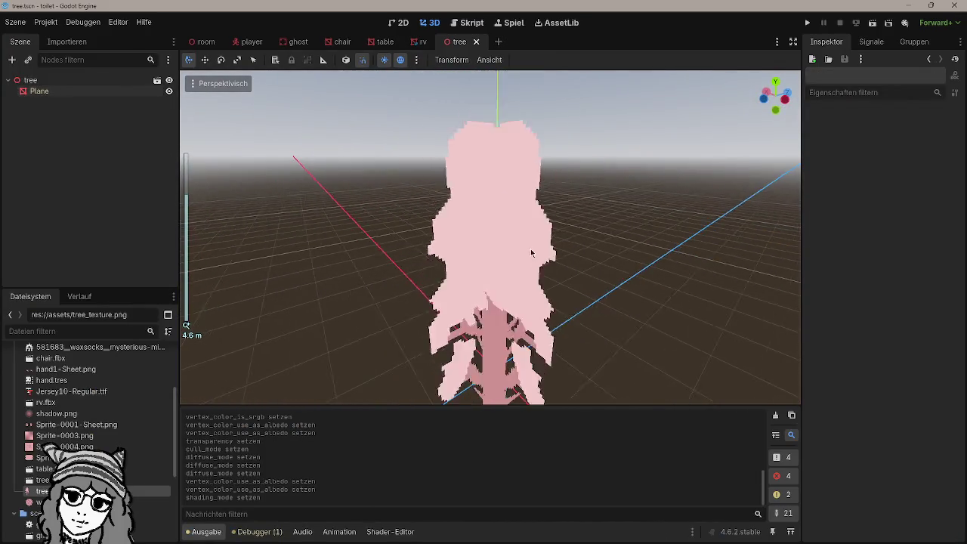
key("ctrl+s")
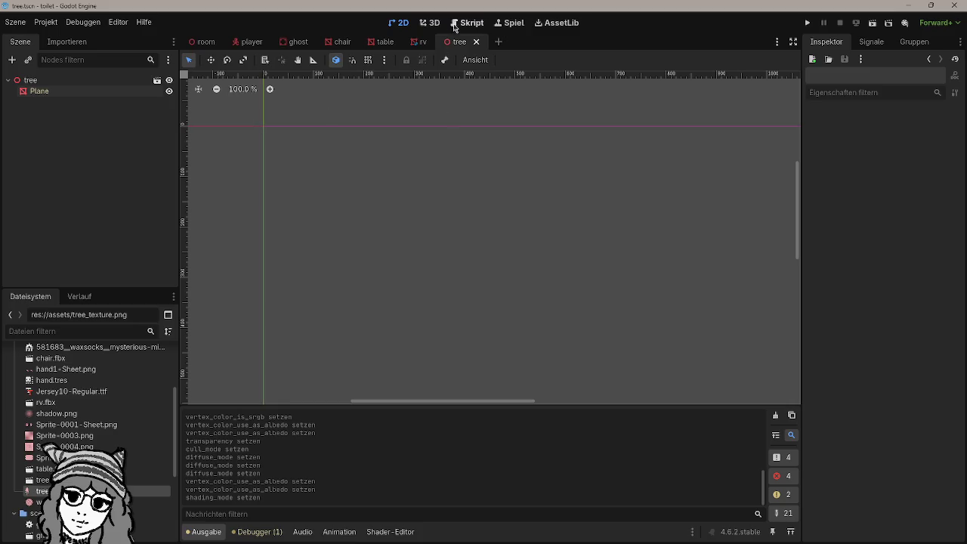
Step: Instance tree.tscn into the room scene, lower tree2 by 1 on Y, and save
key("ctrl+F2")
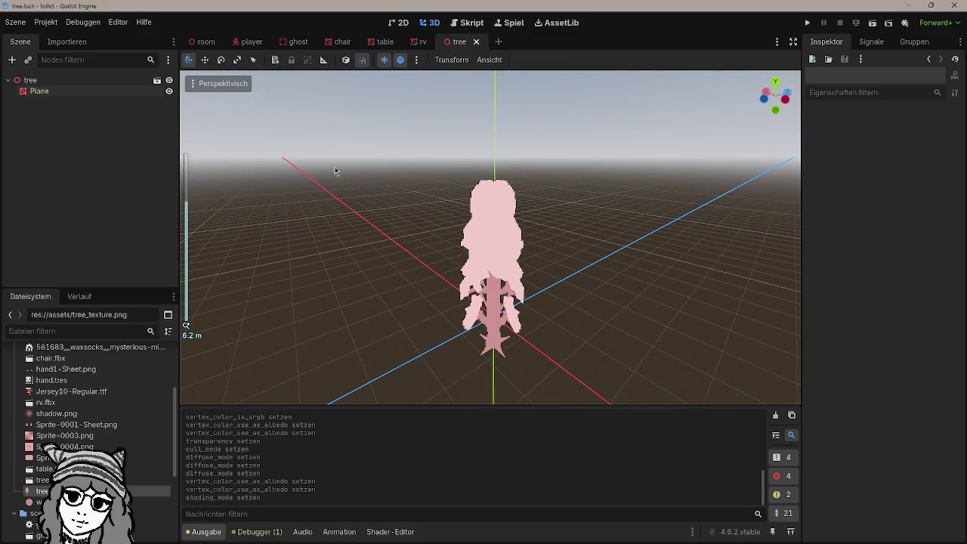
left_click(221, 46)
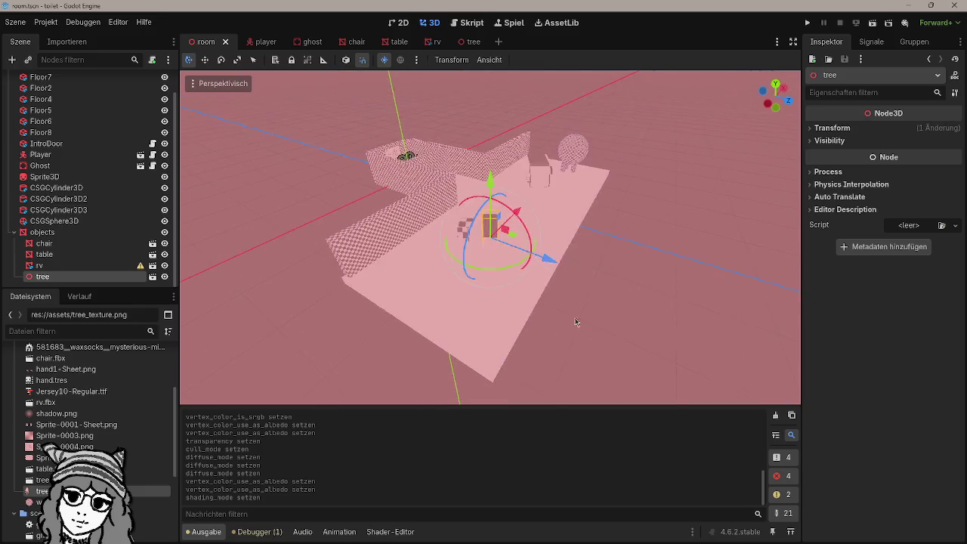
scroll(113, 465, "down", 5)
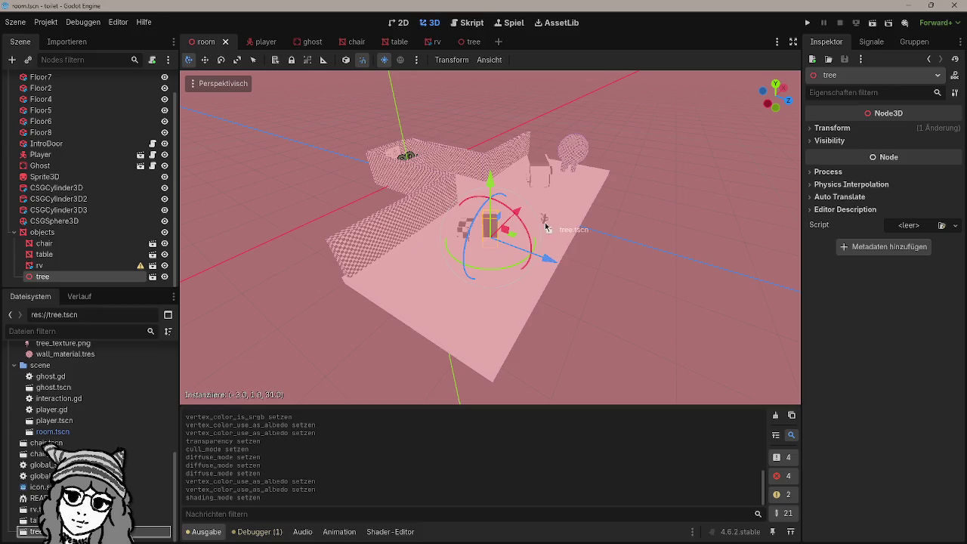
left_click_drag(546, 227, 545, 227)
scroll(529, 227, "up", 5)
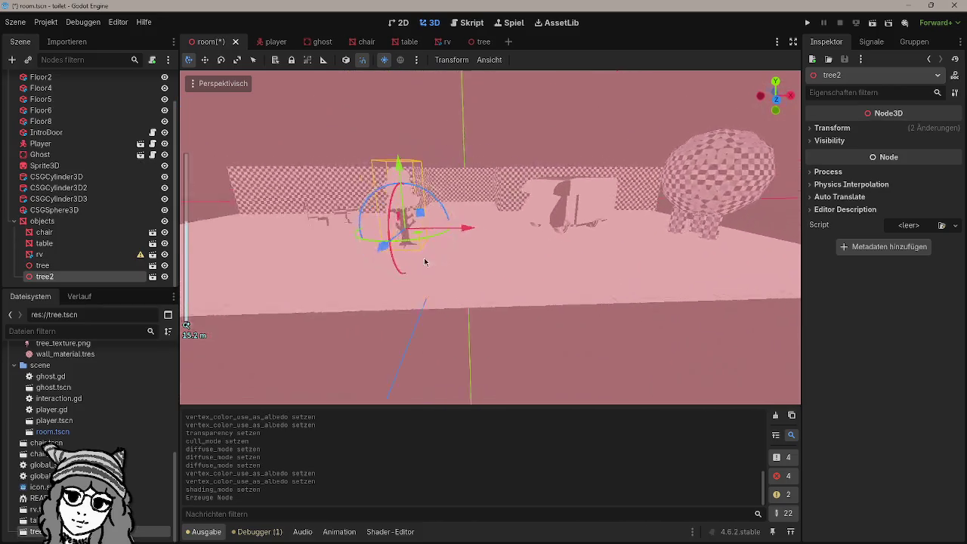
mouse_move(425, 262)
left_mouse_down()
mouse_move(365, 279)
mouse_move(521, 235)
left_mouse_up()
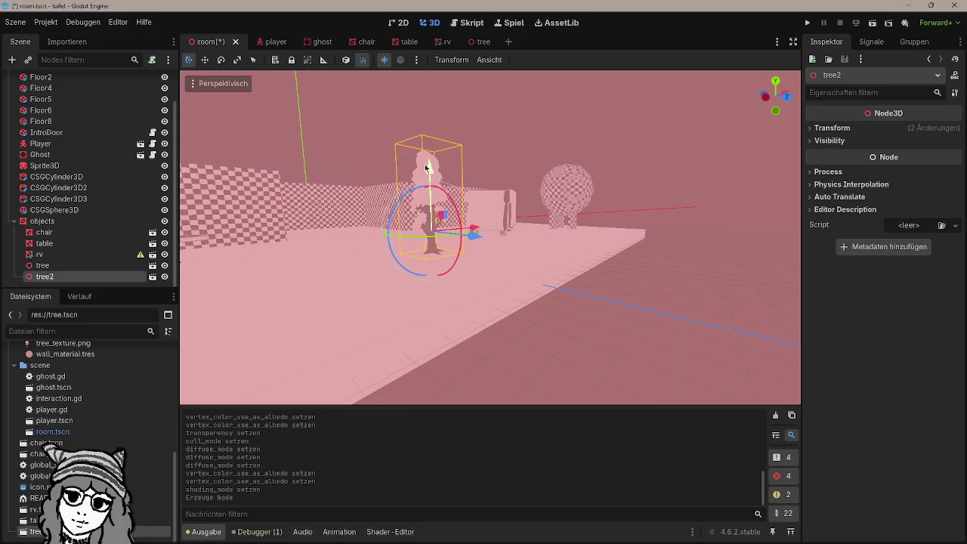
left_click_drag(427, 168, 443, 200)
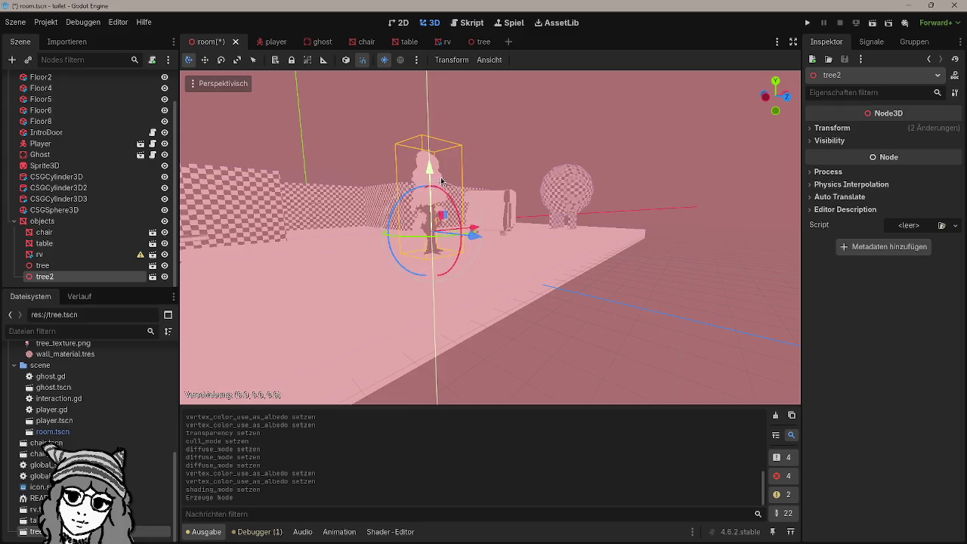
mouse_move(714, 180)
left_mouse_down()
mouse_move(609, 205)
mouse_move(439, 213)
mouse_move(487, 217)
left_mouse_up()
key("ctrl+s")
Step: Run the game and walk past the ghost character after its dialogue
key("F5")
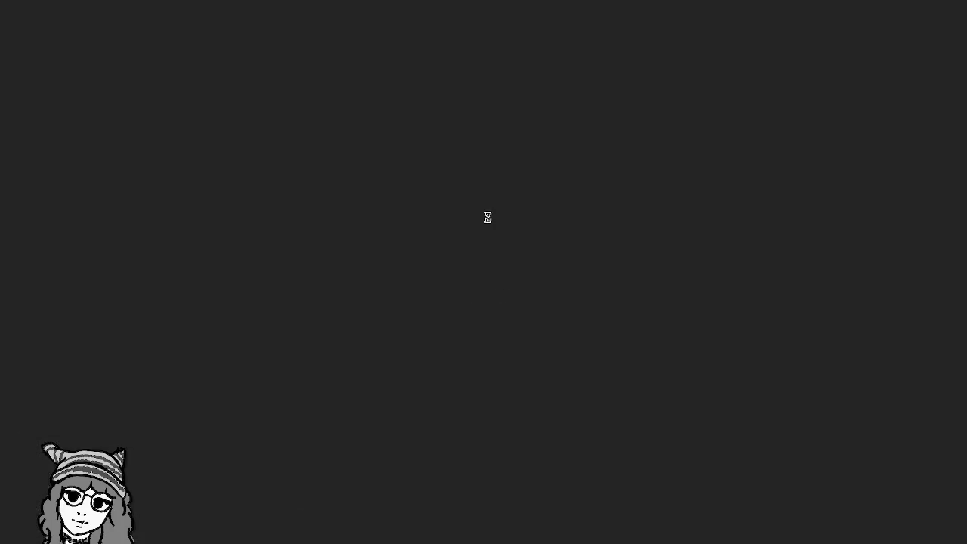
key("w")
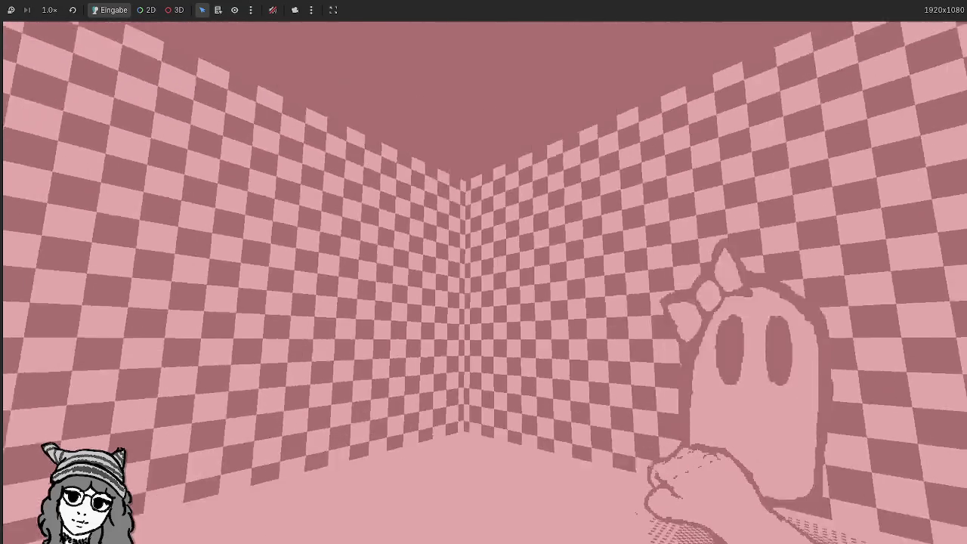
key("e")
key("s")
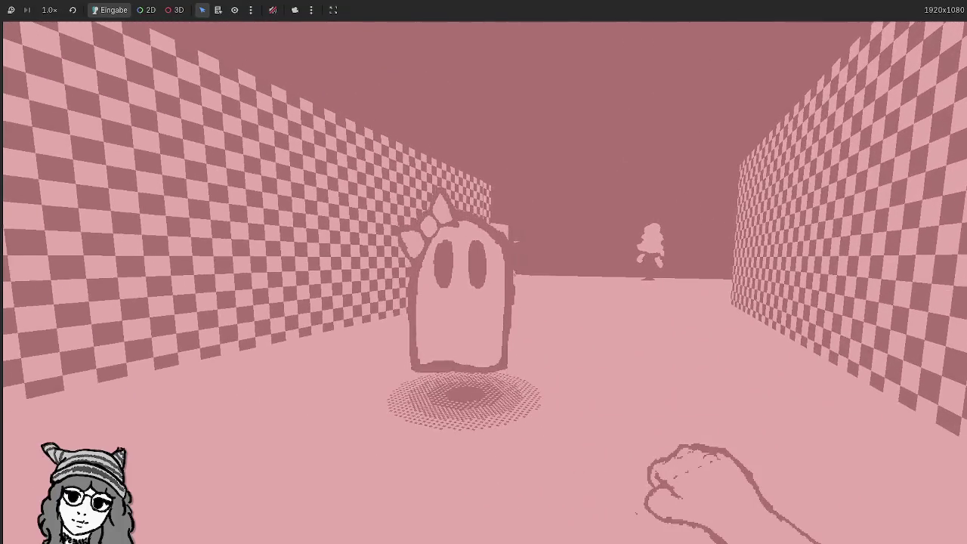
key("w")
key("w")
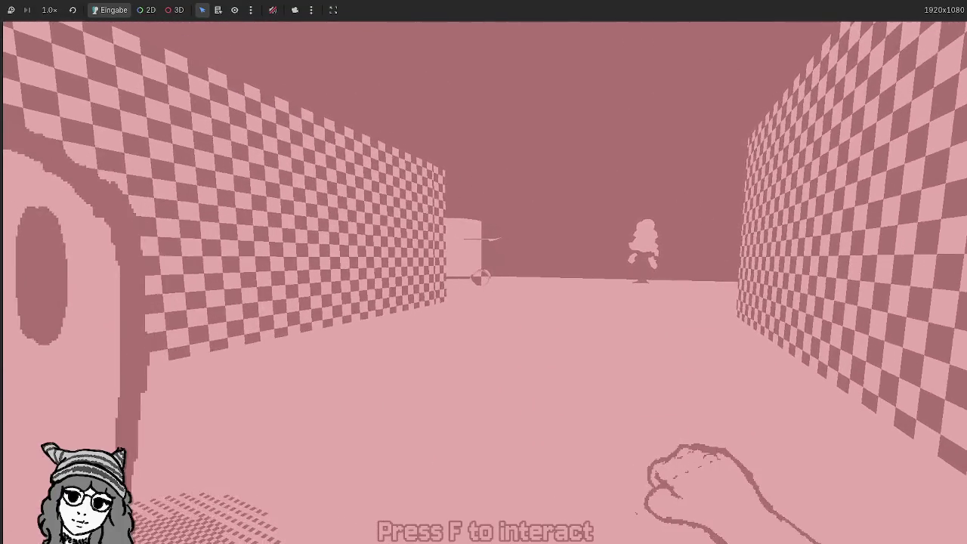
Step: Walk up to and under the new tree to inspect it, then stop the game
key("w")
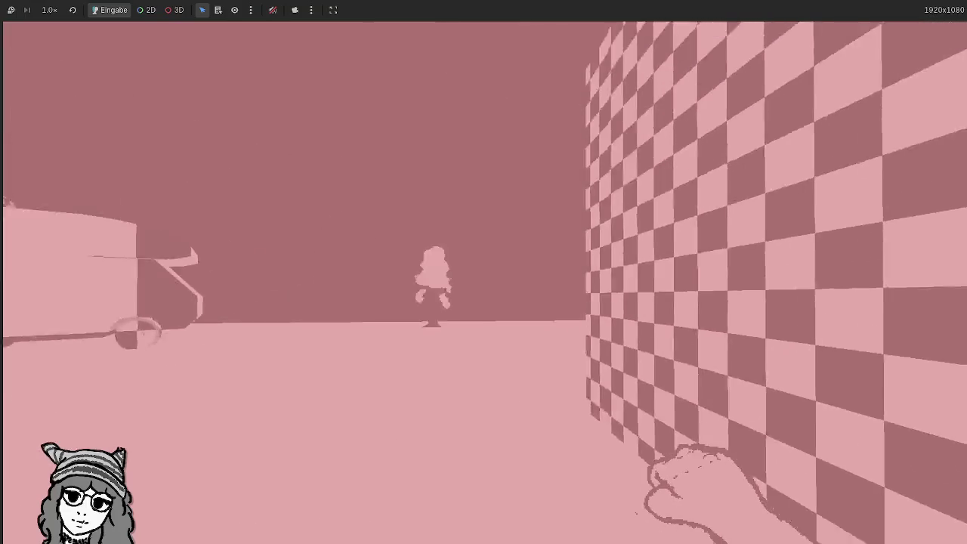
key("w")
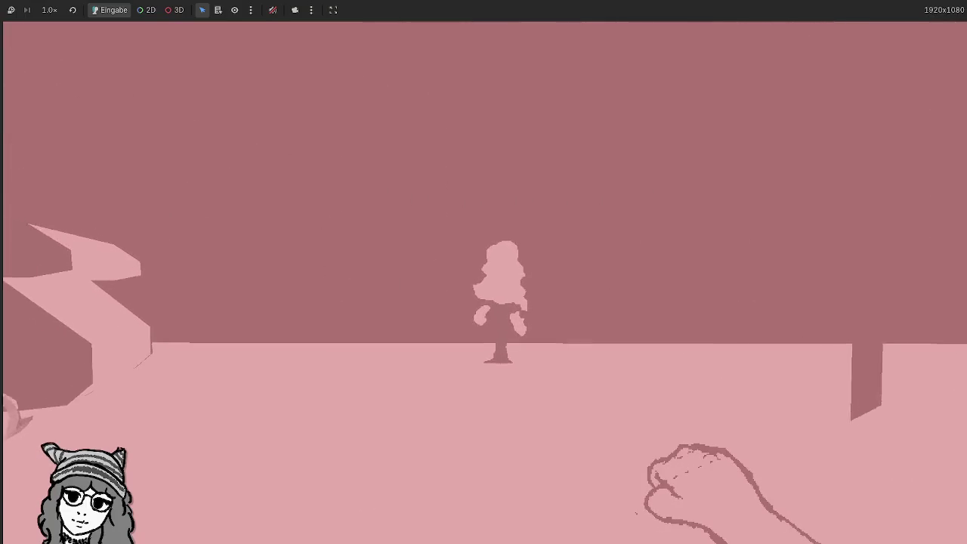
key("s")
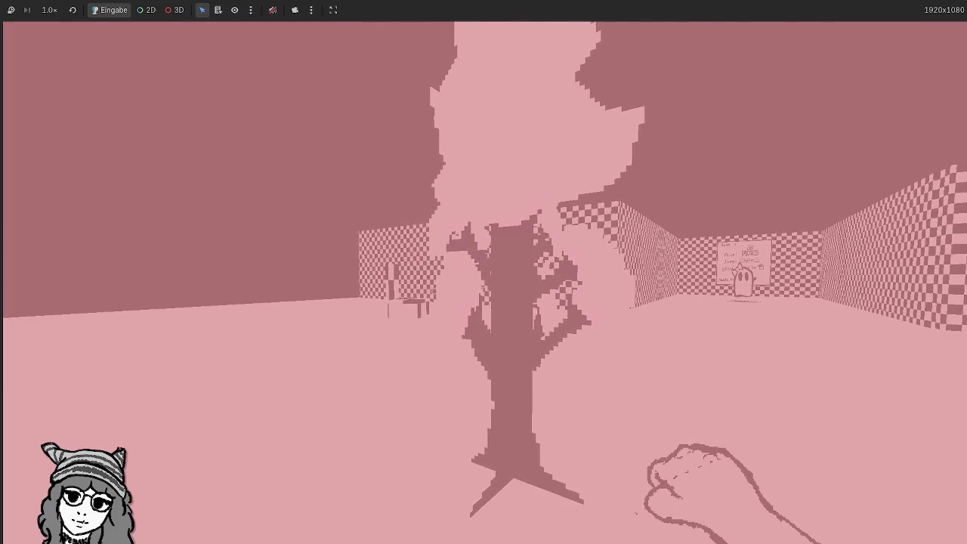
key("w")
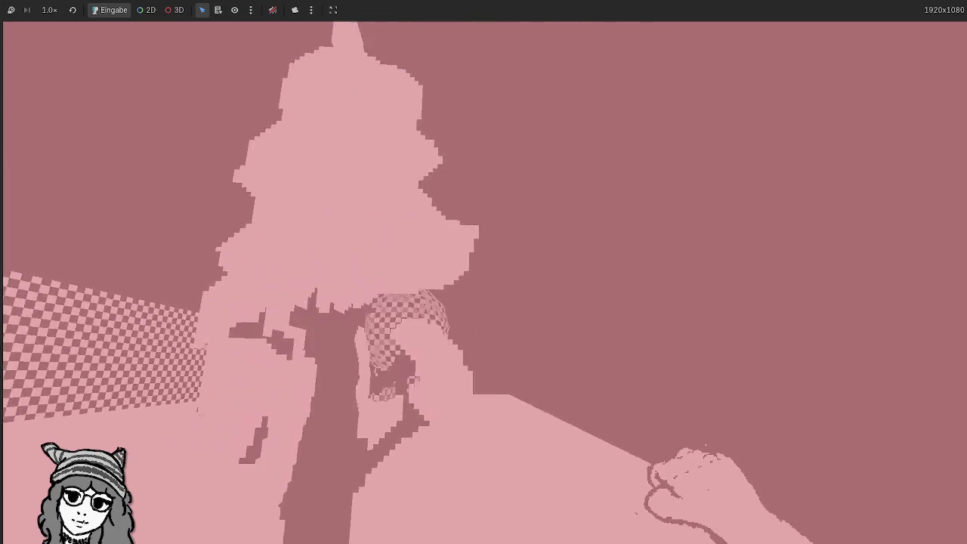
mouse_move(484, 272)
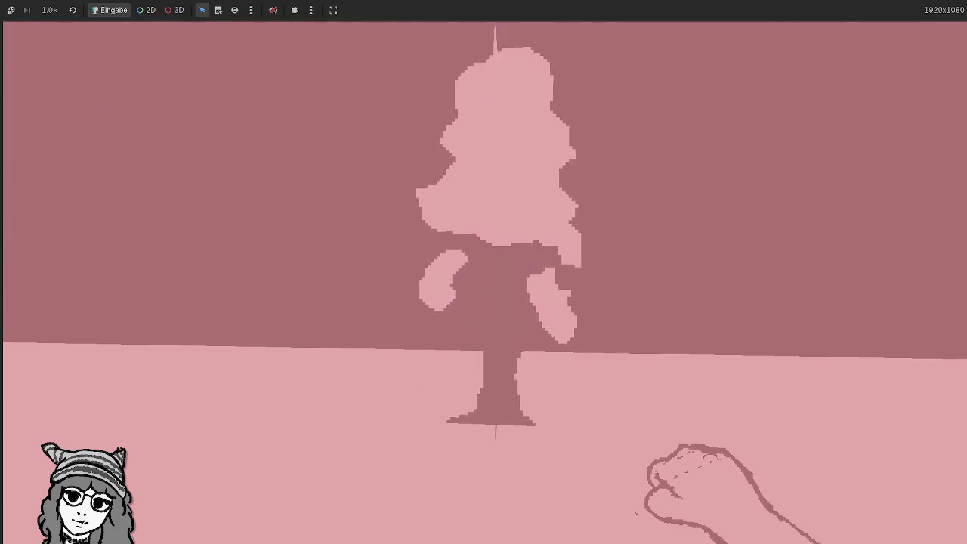
key("w")
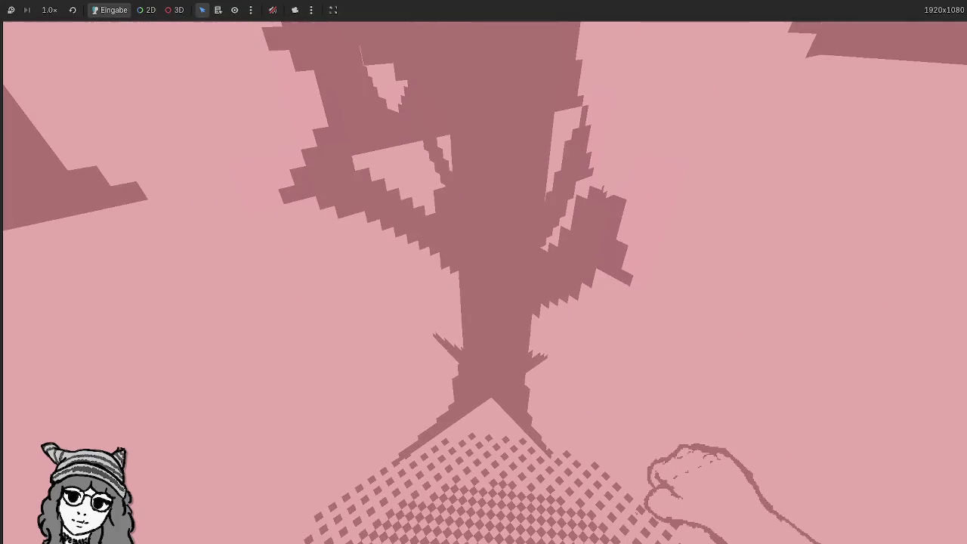
key("w")
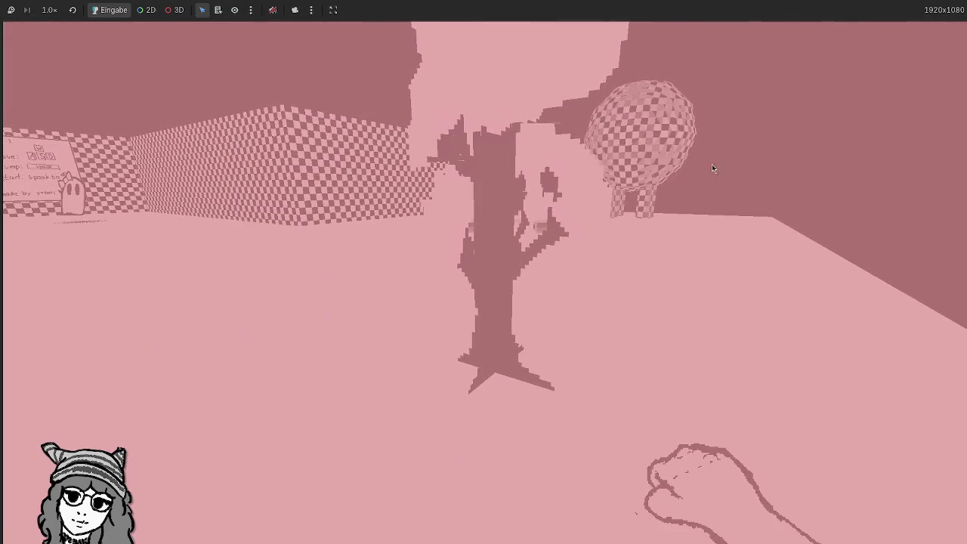
key("F8")
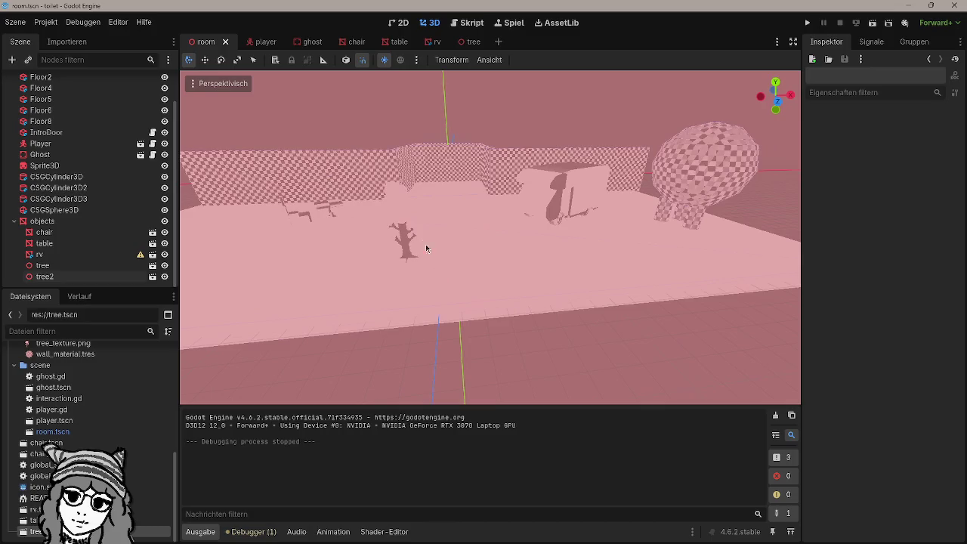
Step: Duplicate the placed tree as tree3 and move the copy to a new spot
left_click(408, 240)
left_click_drag(454, 249, 484, 261)
key("ctrl+d")
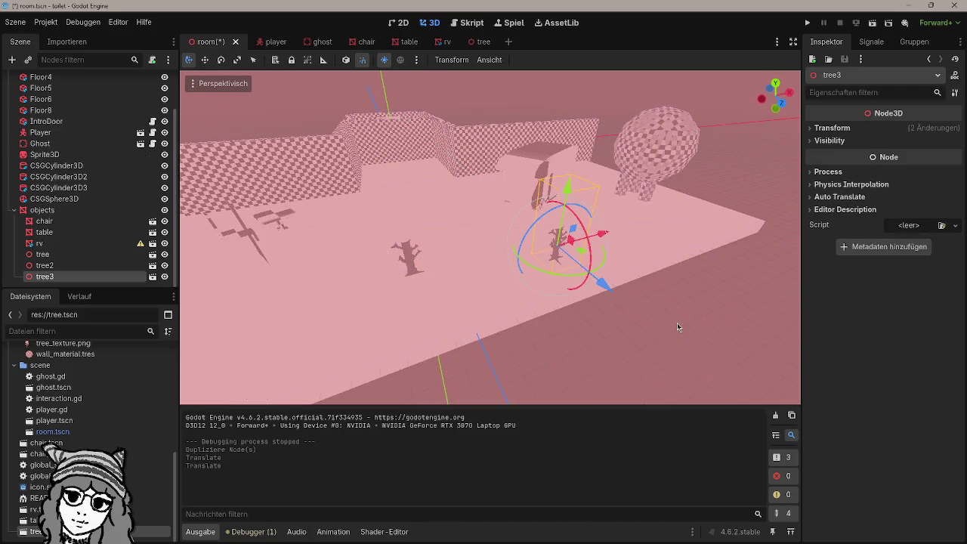
left_click_drag(677, 327, 655, 281)
Step: Give tree2 a uniform scale of 2 in the Inspector
left_click(557, 227)
left_click_drag(557, 227, 590, 285)
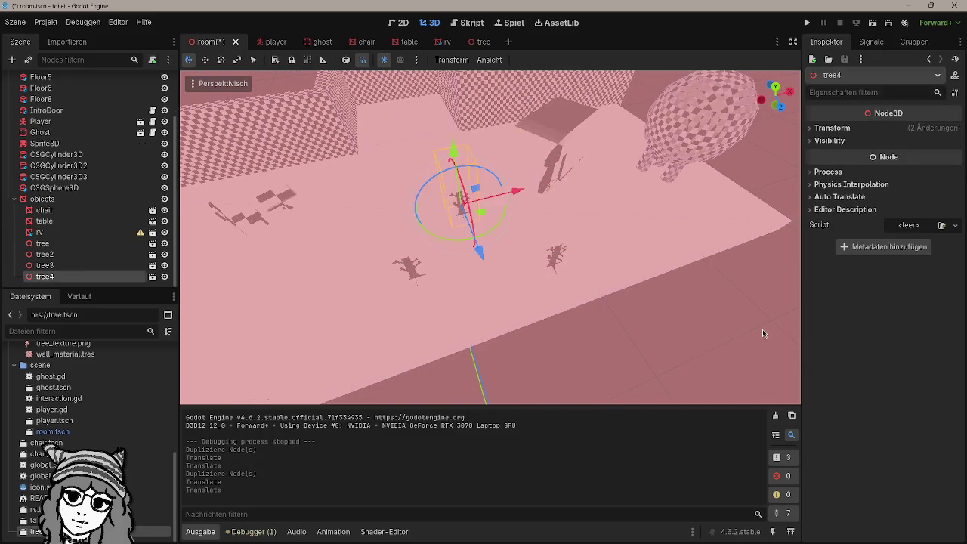
left_click_drag(764, 334, 446, 211)
left_click(441, 205)
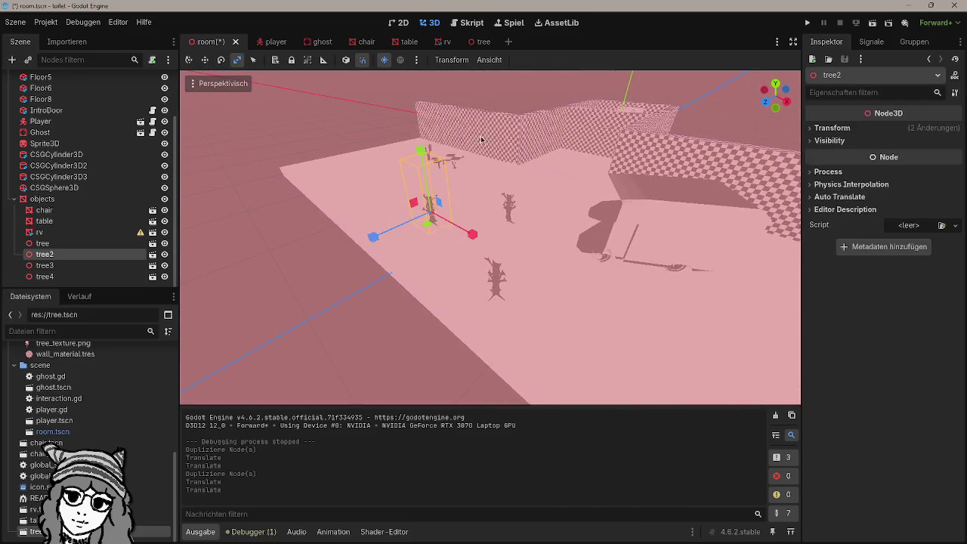
left_click_drag(429, 77, 428, 76)
key("ctrl+z")
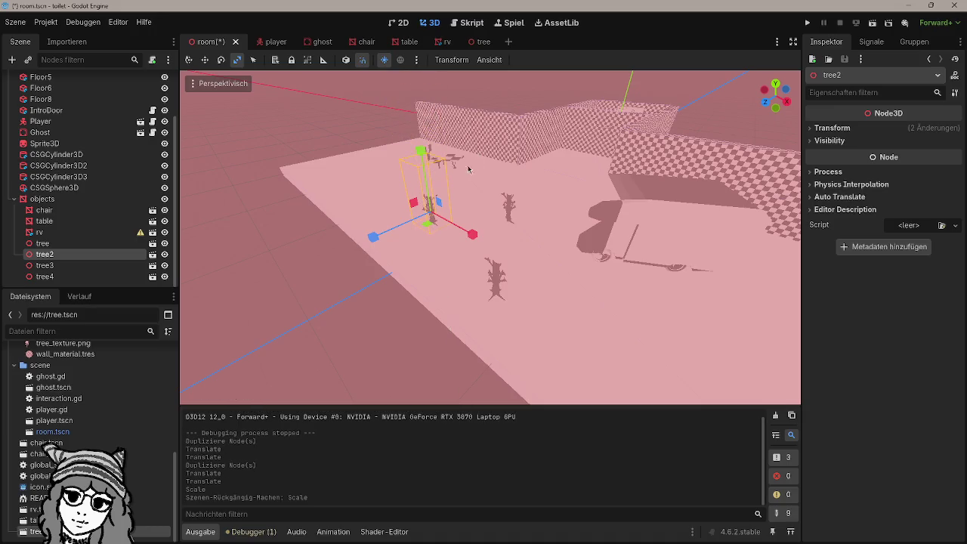
left_click(831, 142)
left_click(829, 140)
left_click(832, 127)
type("2")
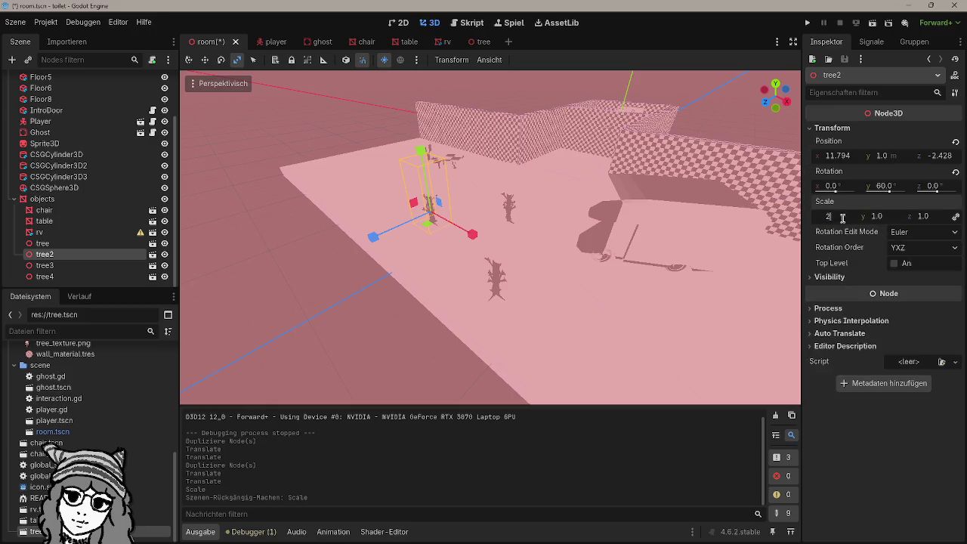
key("Return")
Step: Slide tree2 along the X axis and save the room scene
left_click_drag(603, 209, 559, 221)
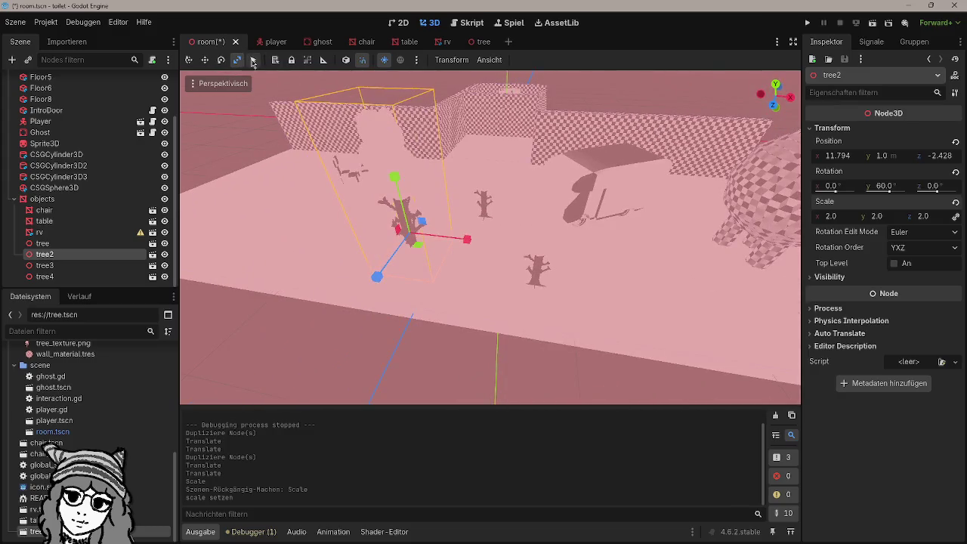
left_click(253, 60)
key("f")
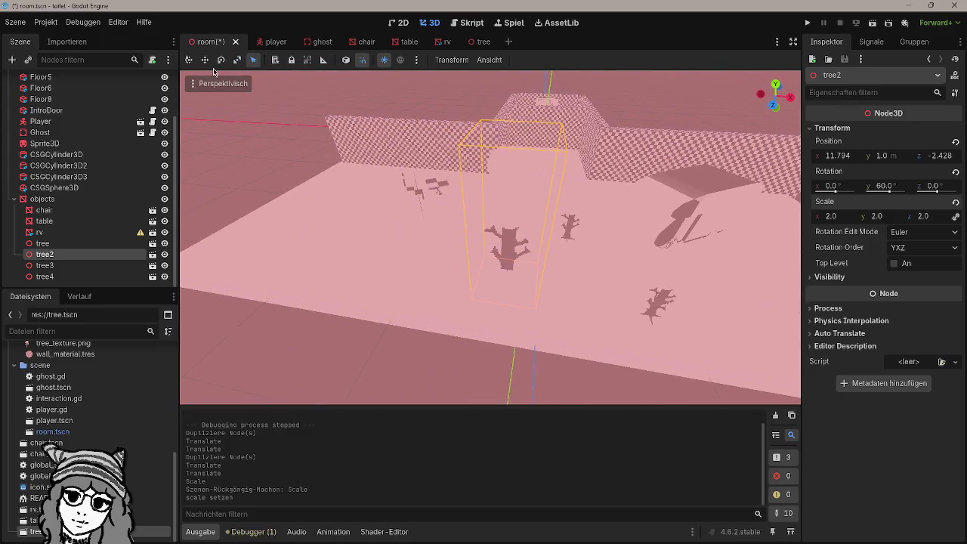
left_click_drag(573, 272, 411, 269)
left_click(434, 335)
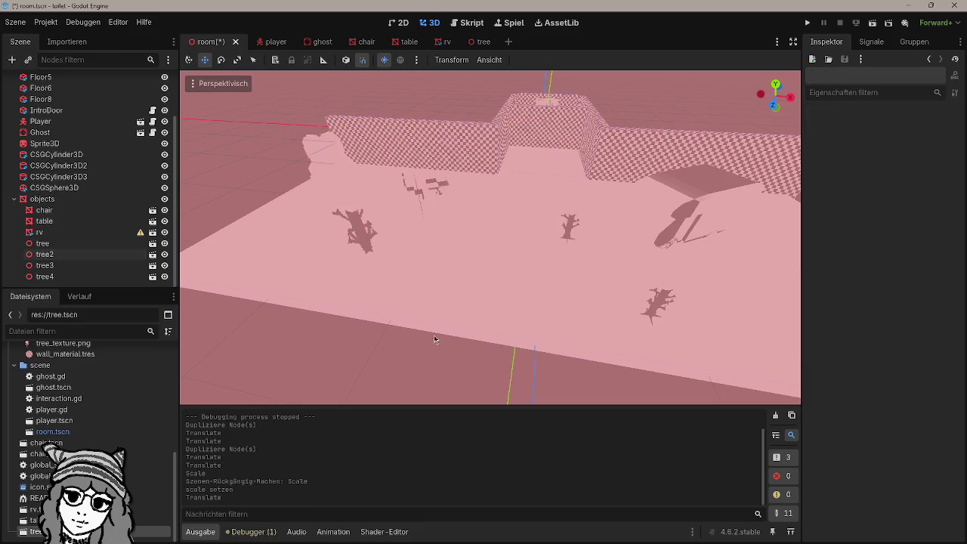
mouse_move(433, 335)
left_mouse_down()
mouse_move(387, 307)
mouse_move(437, 304)
mouse_move(582, 257)
mouse_move(521, 261)
left_mouse_up()
key("ctrl+s")
Step: Move tree4 left, turn it -30 degrees and scale it uniformly to 2
left_click(582, 257)
left_click_drag(428, 265, 421, 286)
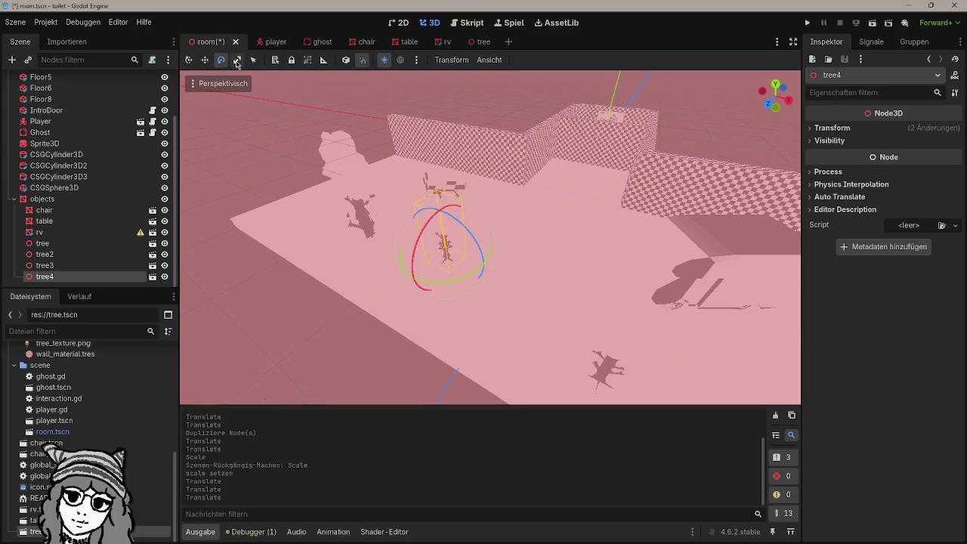
left_click_drag(446, 283, 440, 271)
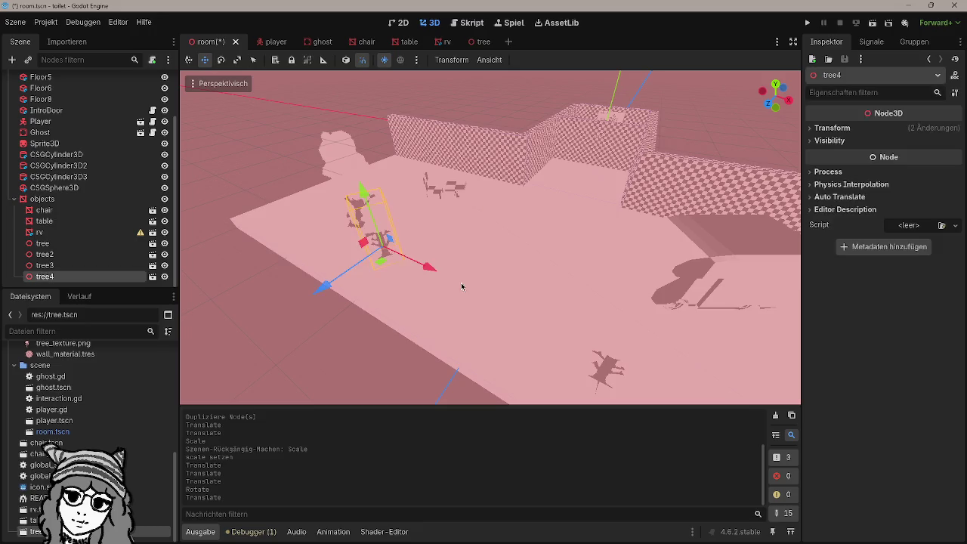
left_click(831, 129)
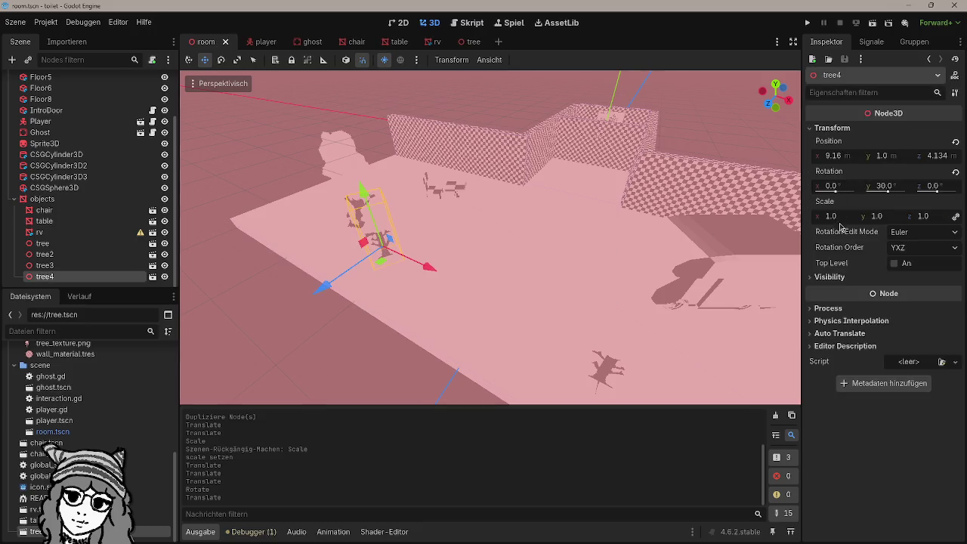
type("2")
key("Return")
Step: Raise tree4 higher, reposition tree2, and save the room scene
scroll(625, 273, "up", 3)
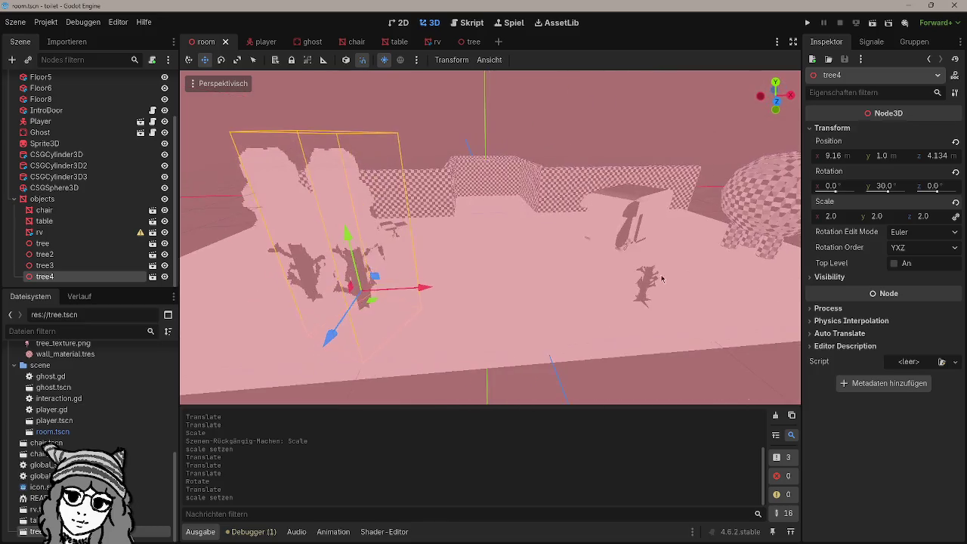
scroll(551, 275, "down", 4)
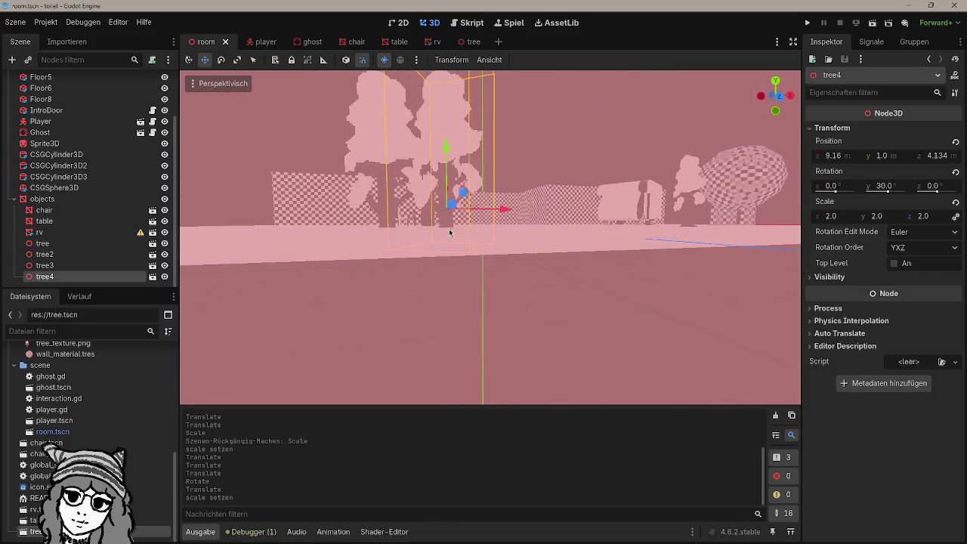
key("super")
key("super")
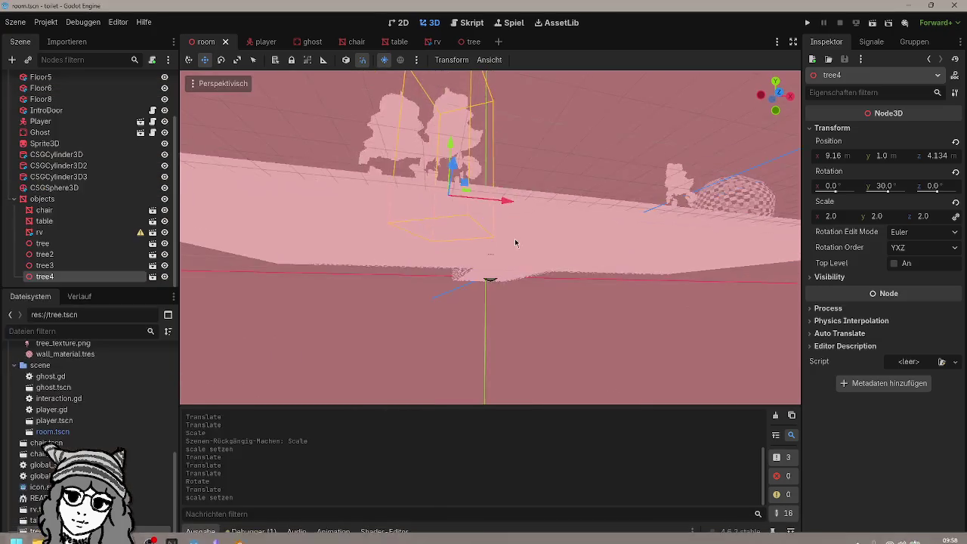
scroll(500, 275, "up", 3)
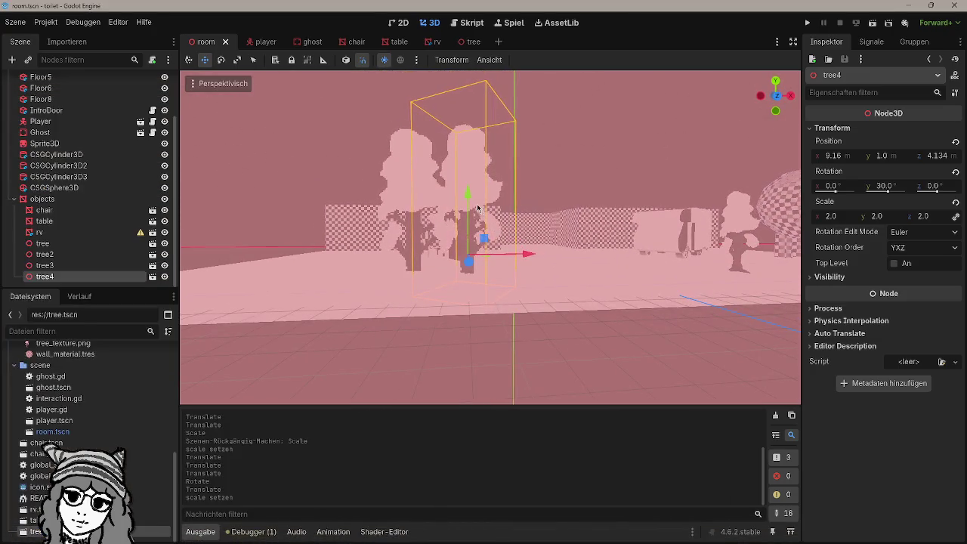
left_click_drag(469, 206, 470, 184)
left_click_drag(414, 206, 409, 182)
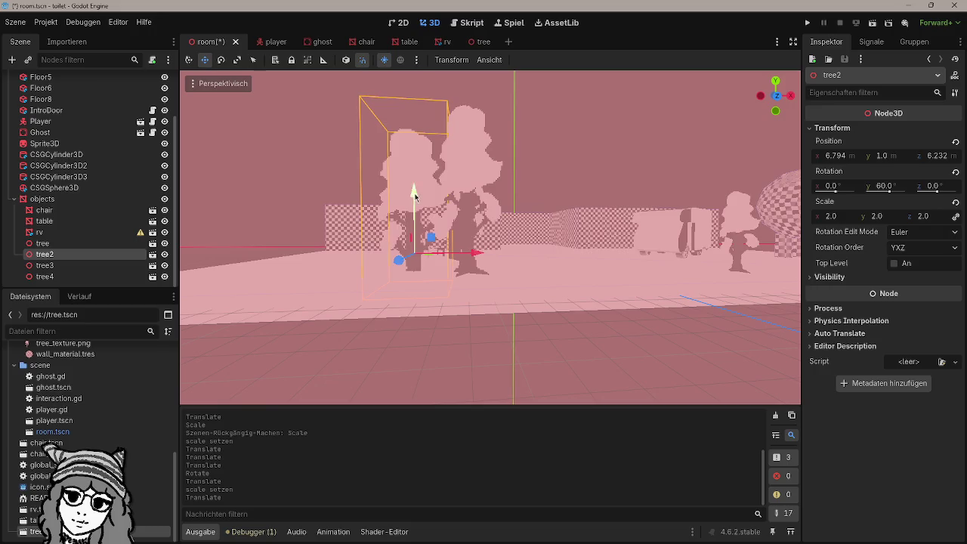
key("ctrl+s")
Step: Duplicate trees into tree5 and tree6, move tree6 across the floor, and save
left_click(605, 387)
scroll(572, 339, "down", 4)
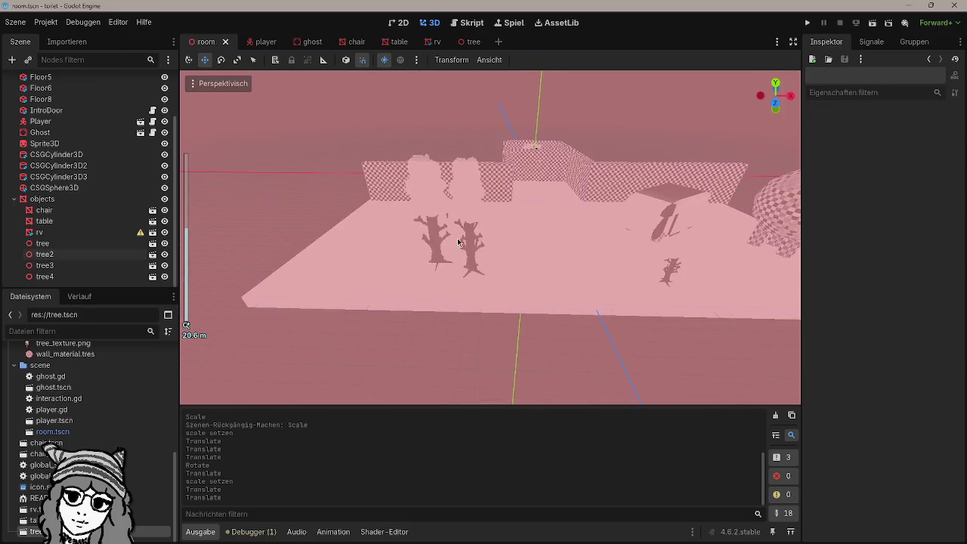
left_click(464, 269)
key("ctrl+d")
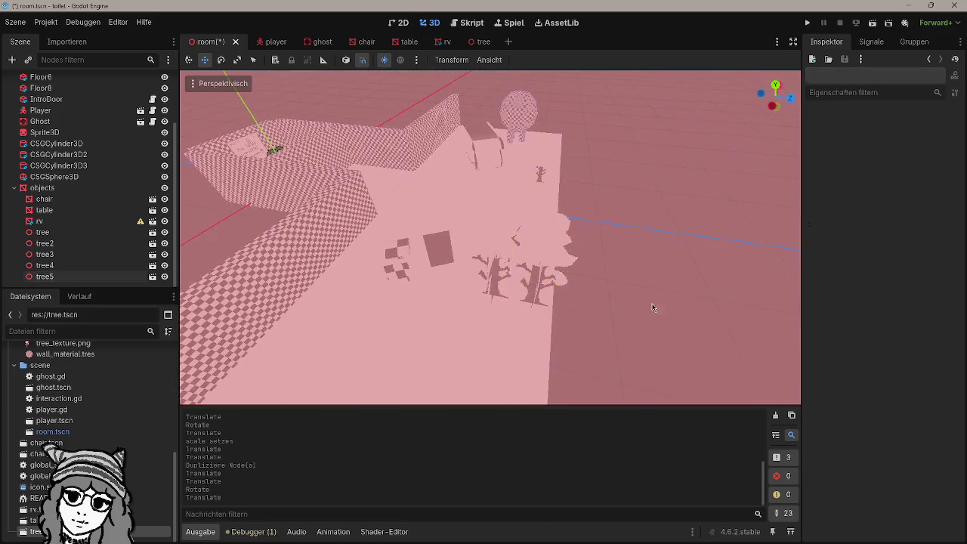
left_click(483, 284)
key("ctrl+d")
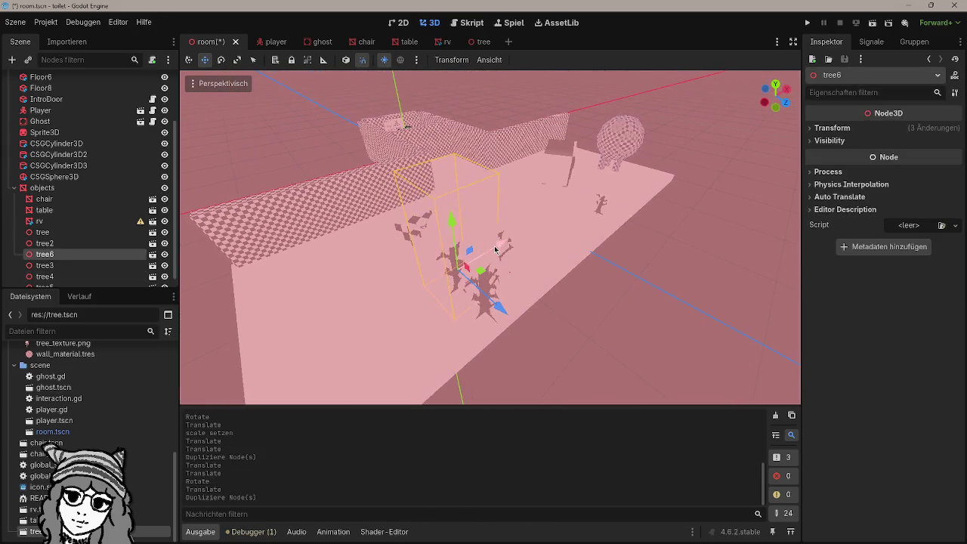
left_click_drag(439, 344, 473, 359)
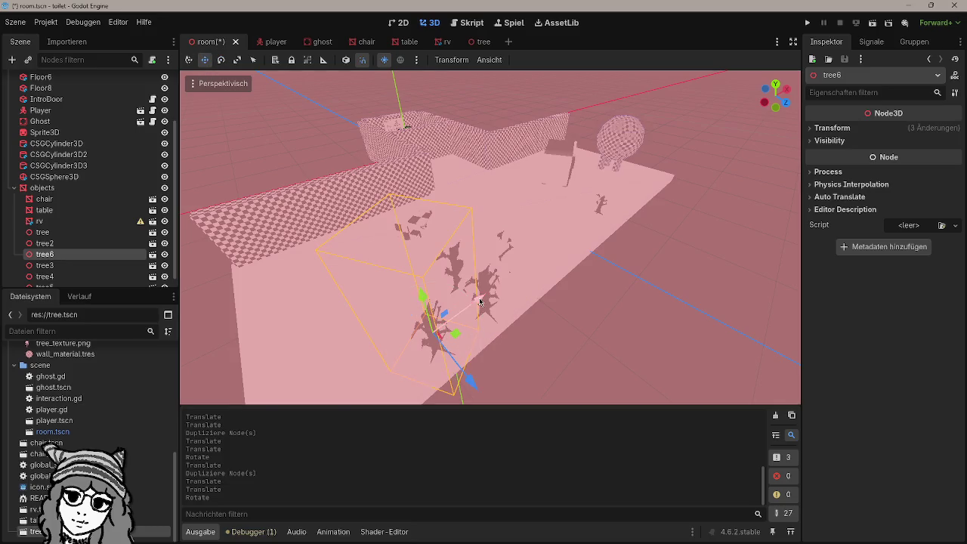
left_click_drag(480, 301, 501, 295)
left_click(564, 365)
key("ctrl+s")
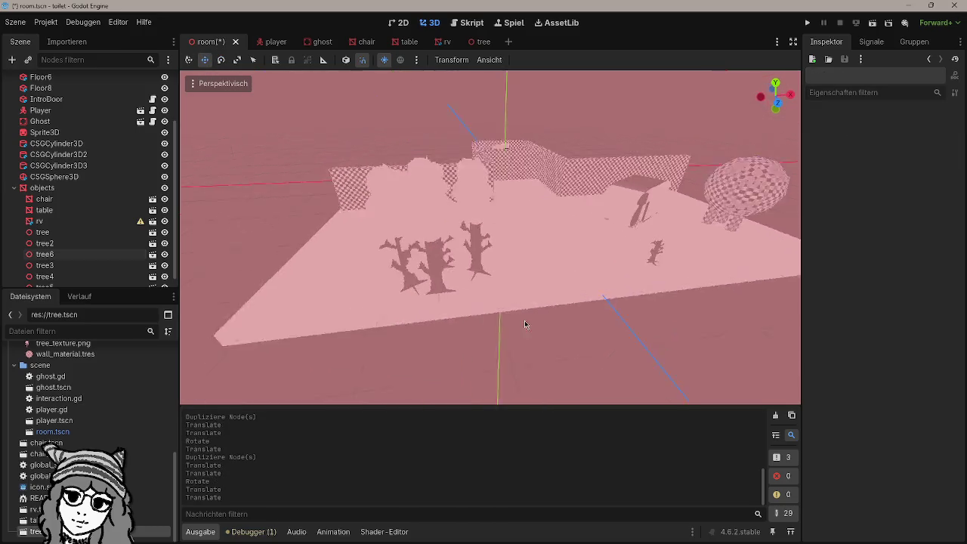
Step: Run the game with F5 to test the room with its trees
mouse_move(589, 309)
left_mouse_down()
mouse_move(637, 295)
mouse_move(686, 336)
left_mouse_up()
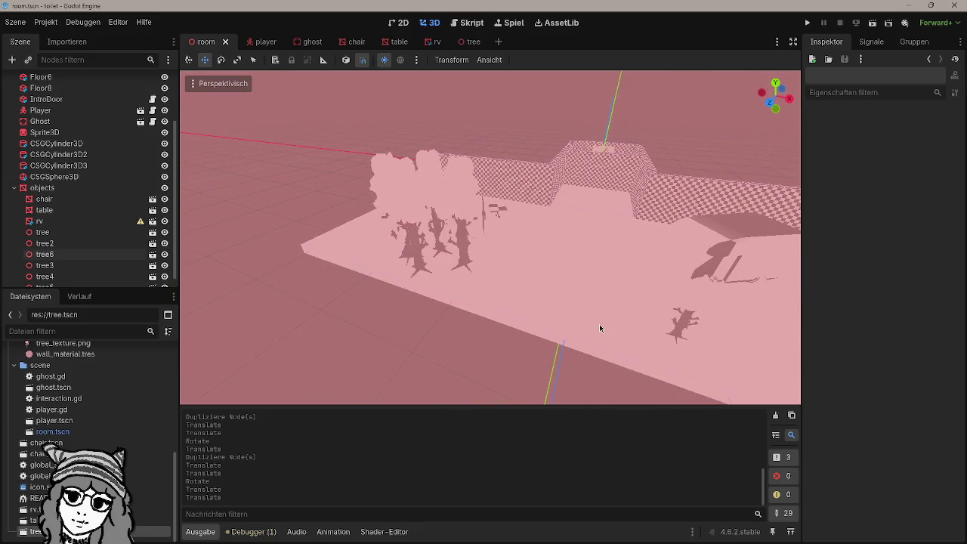
mouse_move(600, 328)
left_mouse_down()
mouse_move(697, 305)
mouse_move(583, 291)
mouse_move(546, 275)
left_mouse_up()
scroll(567, 281, "down", 2)
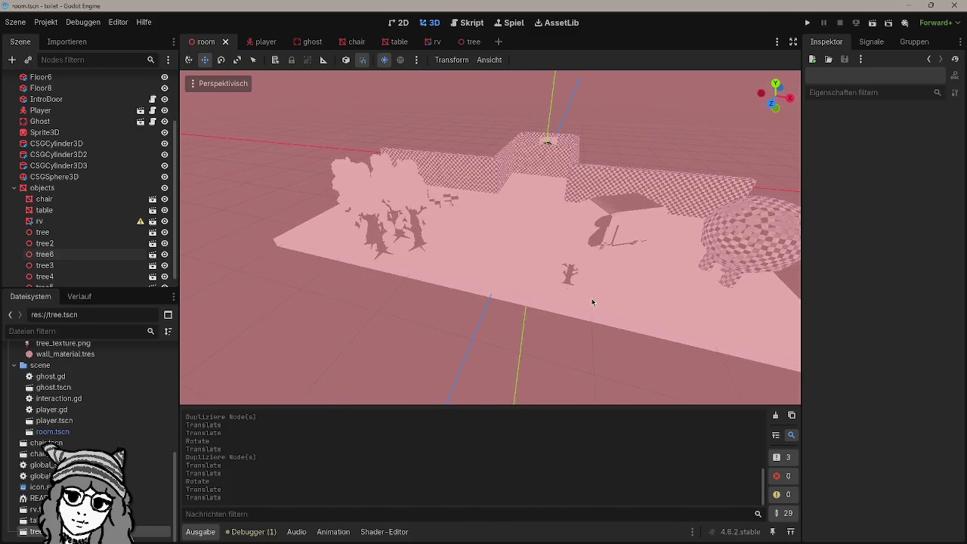
key("F5")
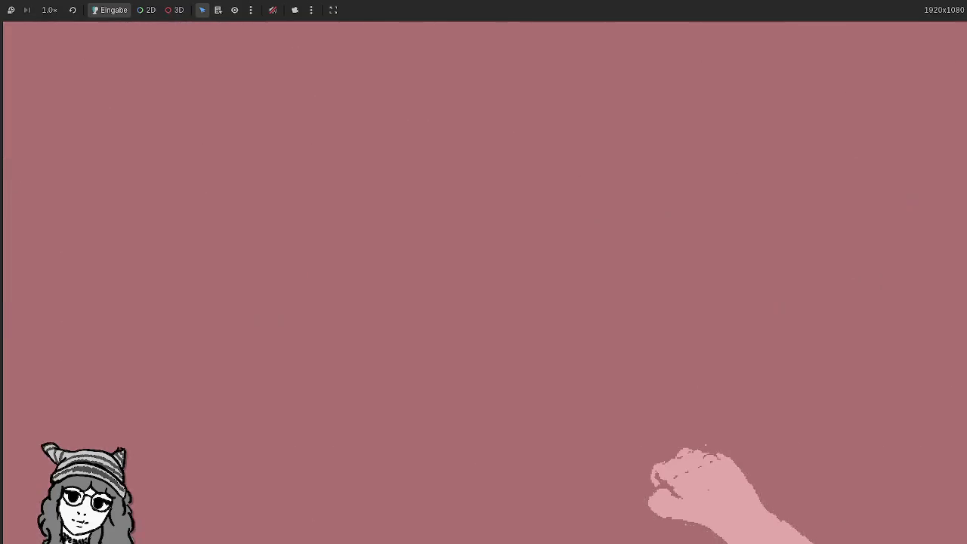
Step: Stop the running game and open the tree scene for editing
key("F8")
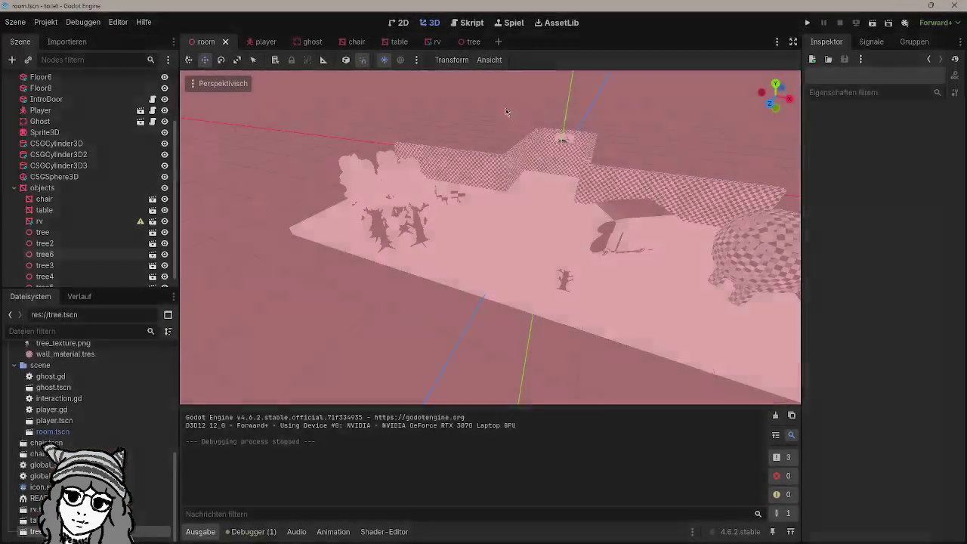
left_click(115, 233)
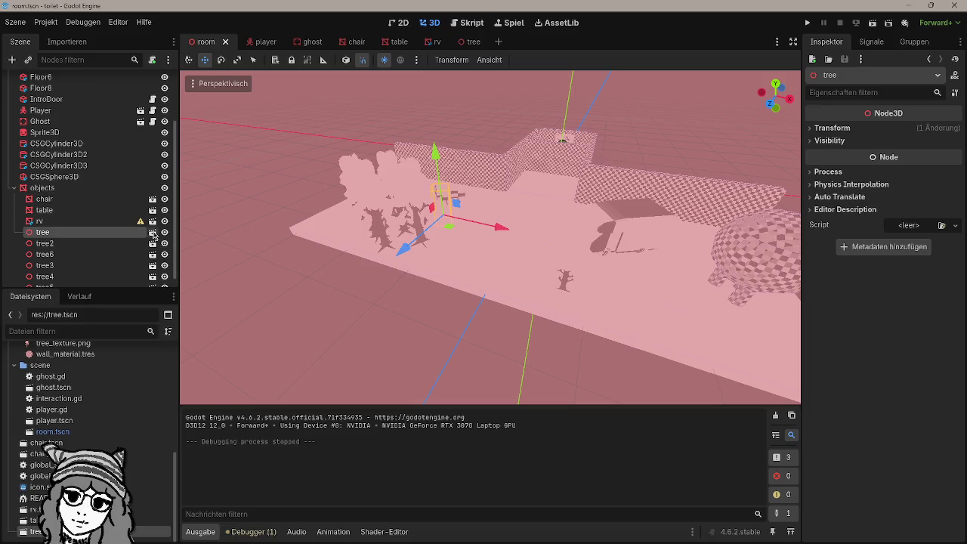
left_click(152, 232)
key("Escape")
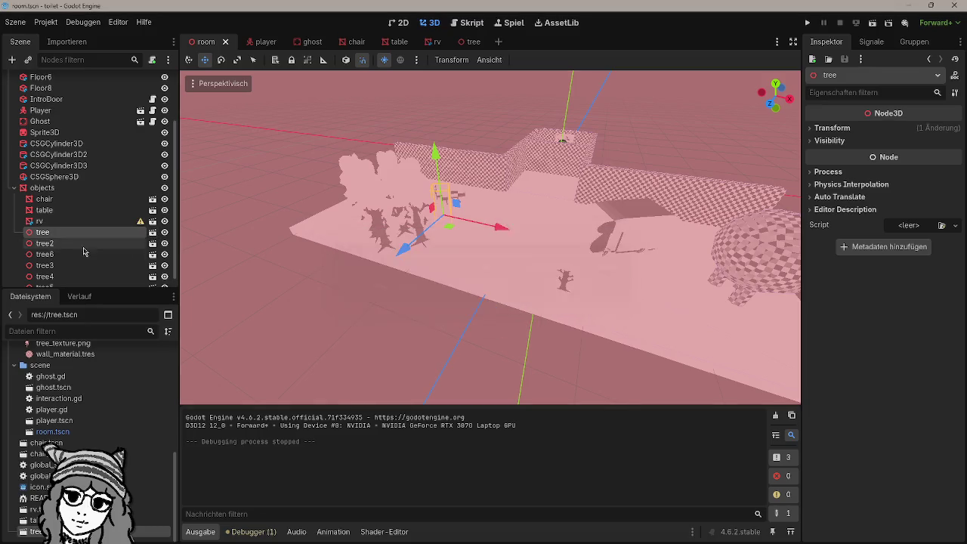
left_click(152, 220)
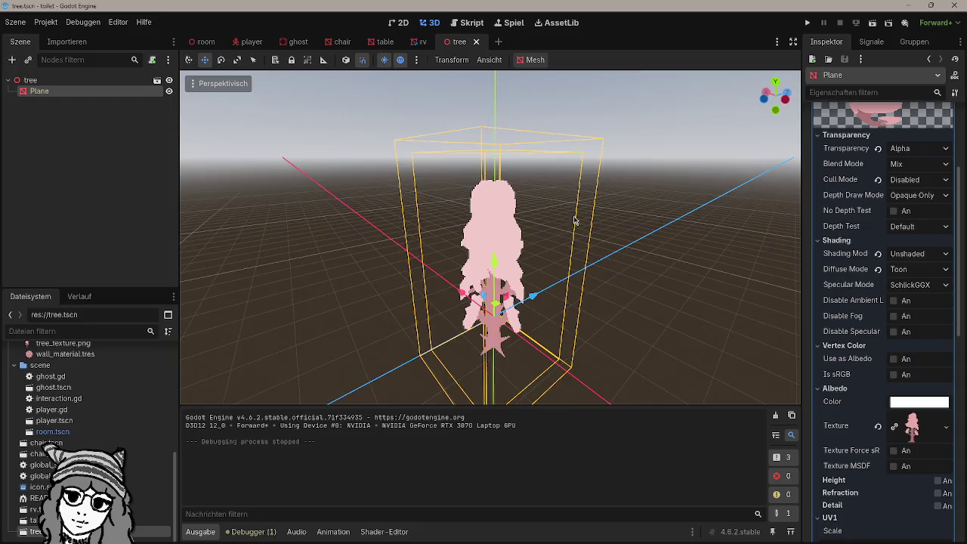
scroll(655, 295, "up", 5)
Step: Add a StaticBody3D node under the tree root
left_click(114, 81)
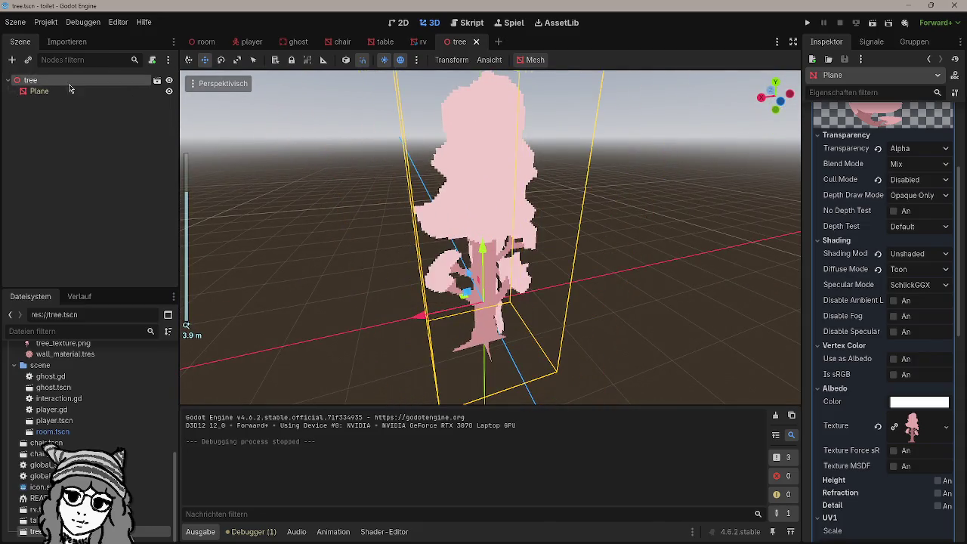
key("ctrl+a")
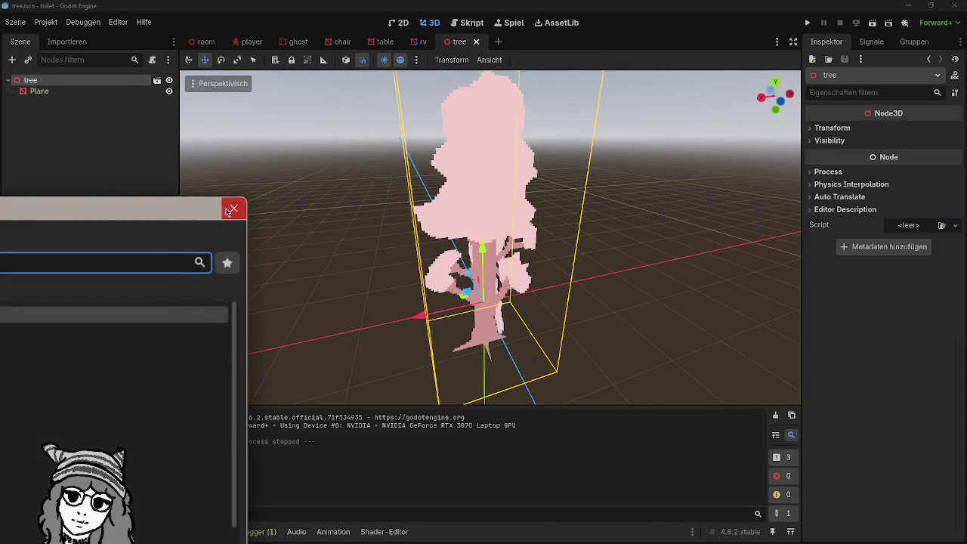
left_click(231, 209)
right_click(51, 82)
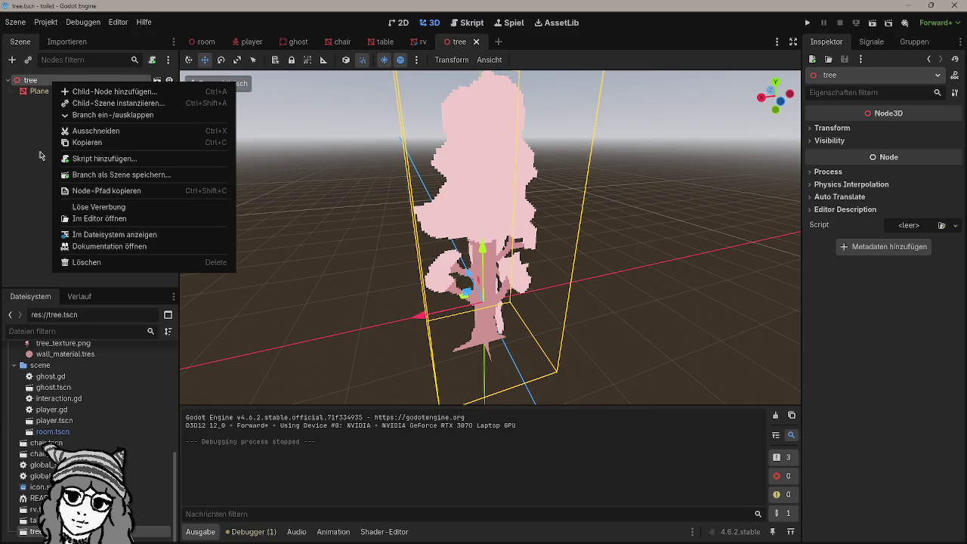
left_click(40, 155)
left_click(153, 62)
key("Escape")
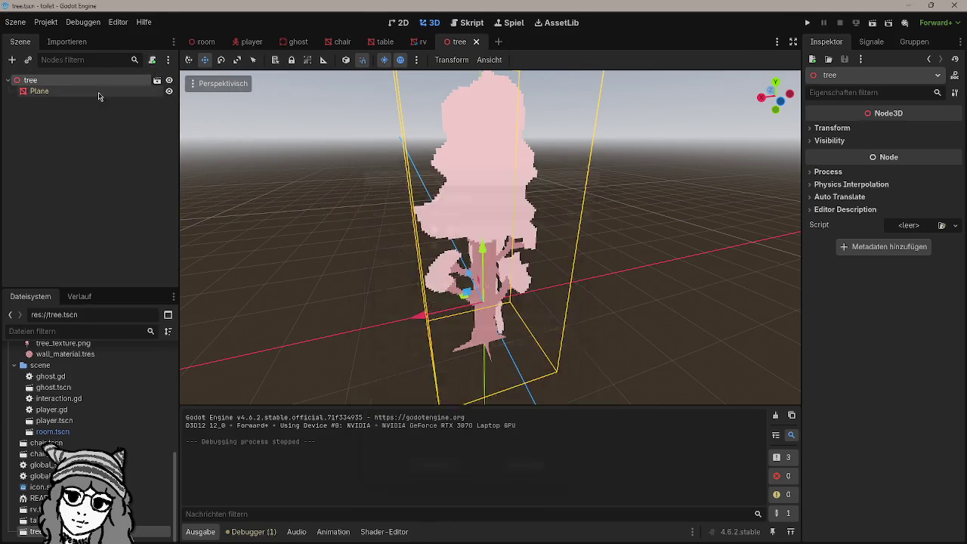
left_click(107, 122)
key("ctrl+a")
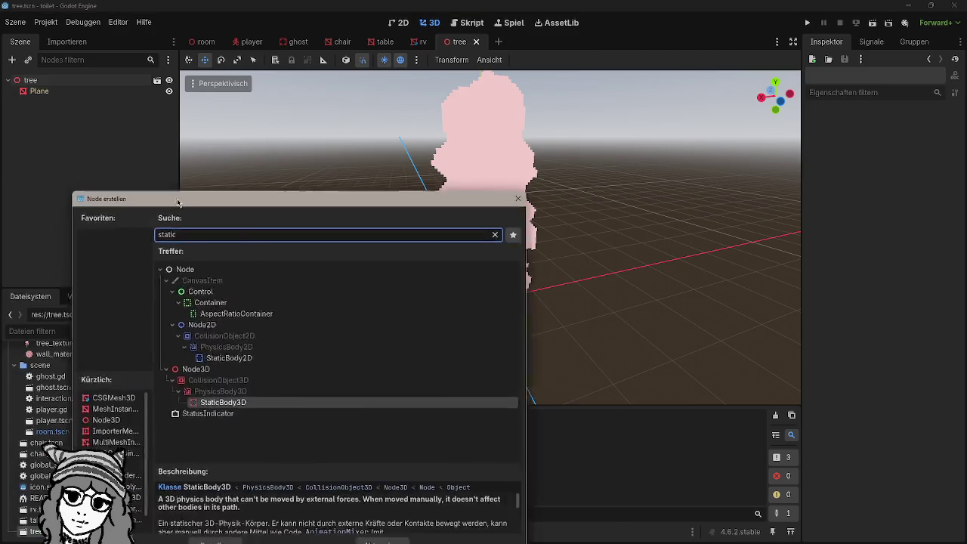
left_click_drag(177, 198, 388, 190)
key("Return")
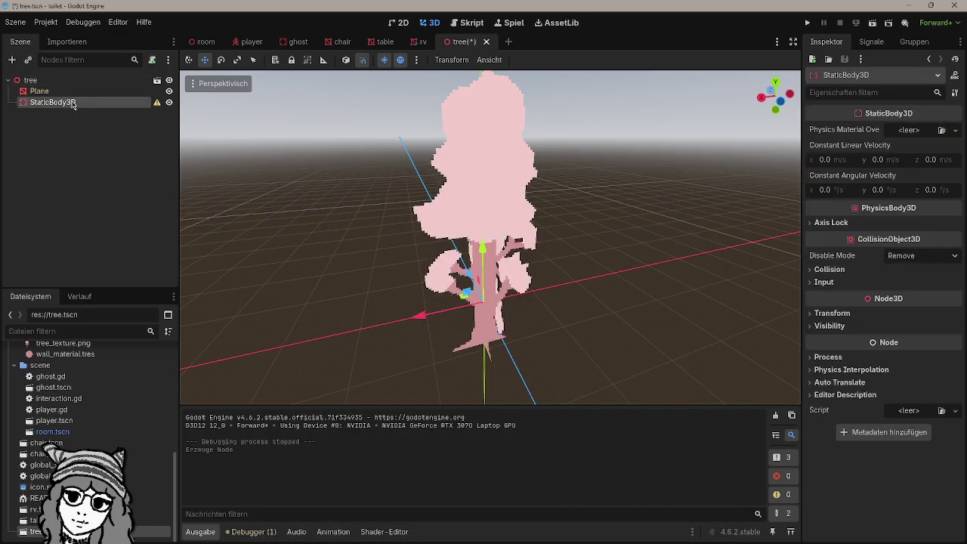
Step: Attempt to reparent StaticBody3D, then cancel clearing the tree scene's inheritance
right_click(73, 105)
left_click(149, 285)
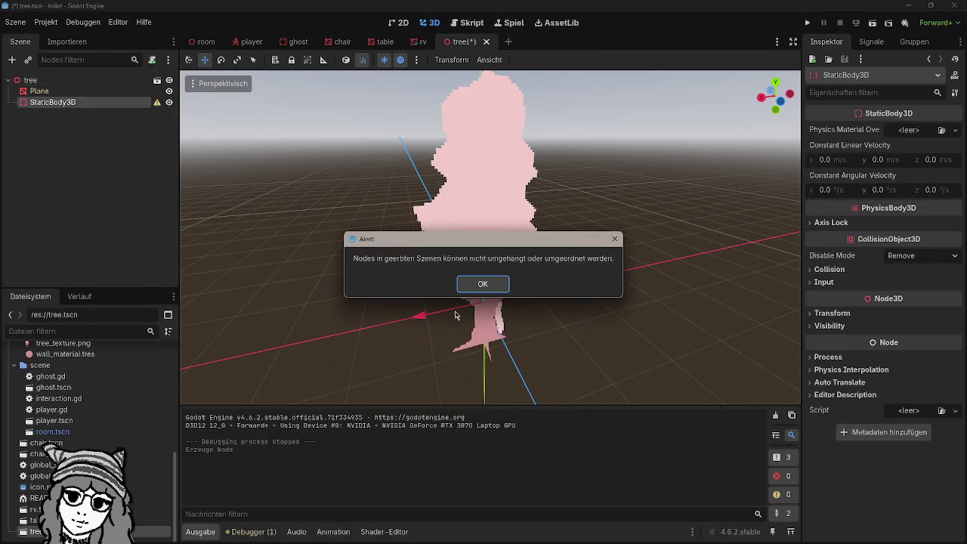
left_click(482, 284)
right_click(91, 83)
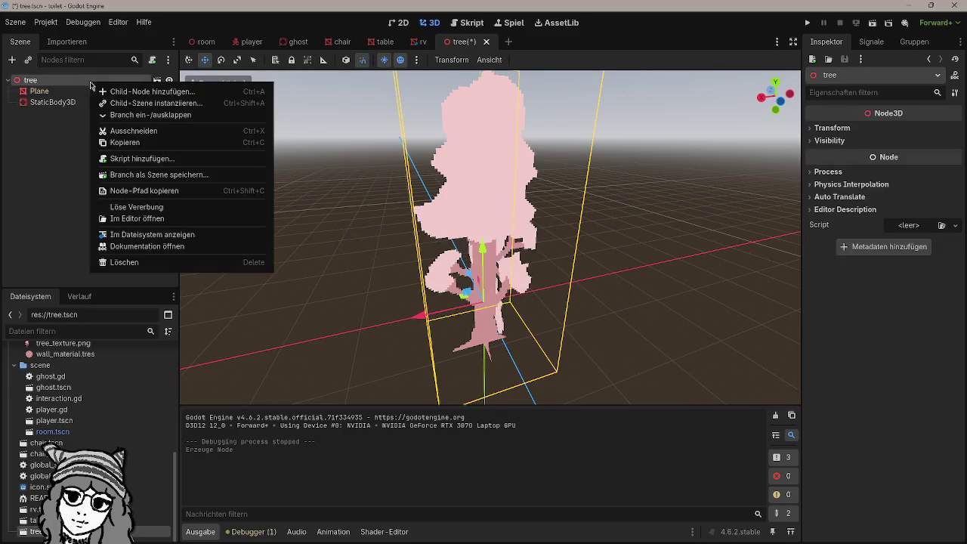
left_click(53, 102)
right_click(81, 80)
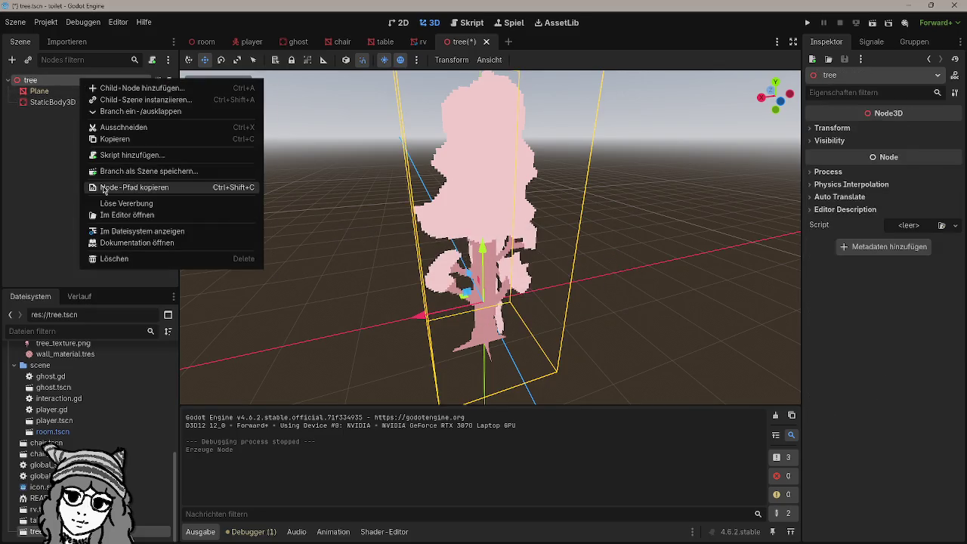
left_click(128, 203)
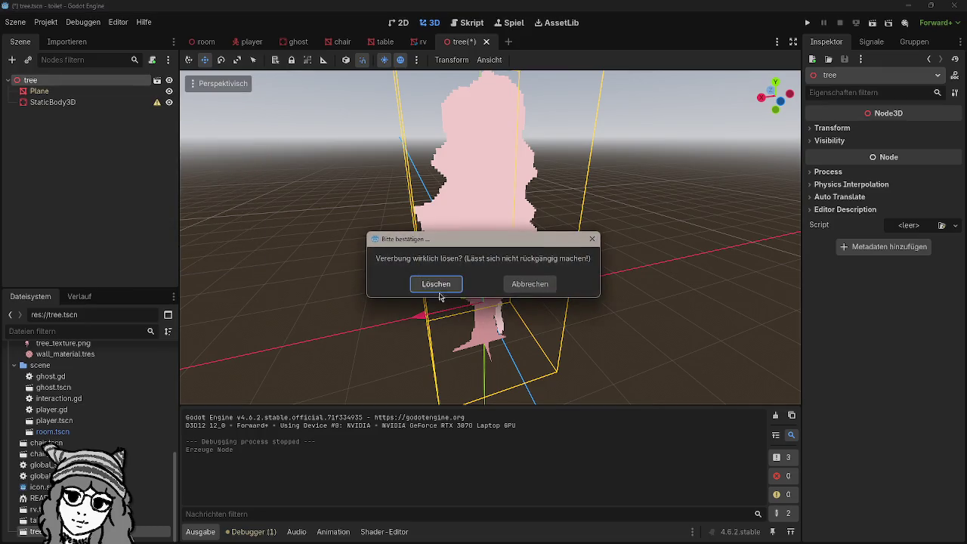
left_click(550, 285)
Step: Delete the StaticBody3D node and select the Plane
left_click(96, 105)
key("Delete")
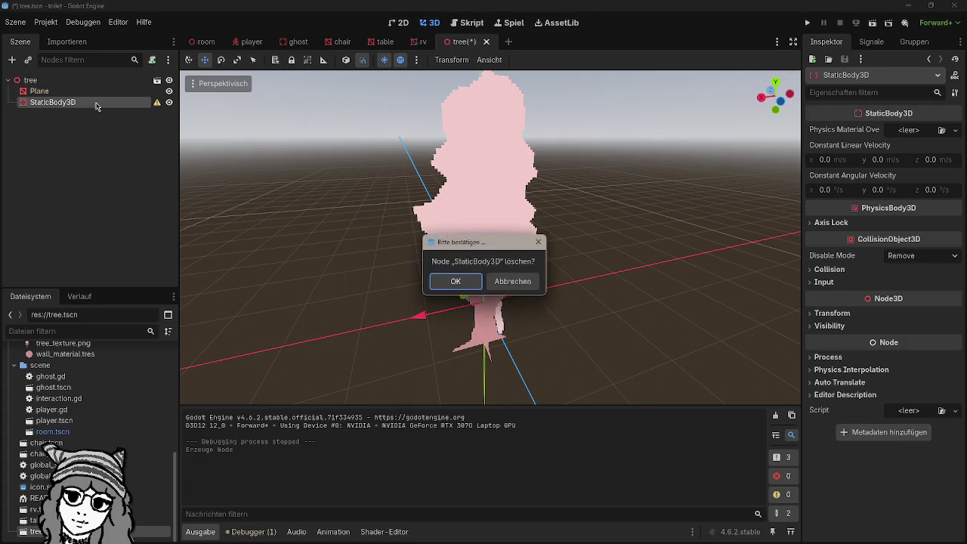
key("Return")
left_click(125, 91)
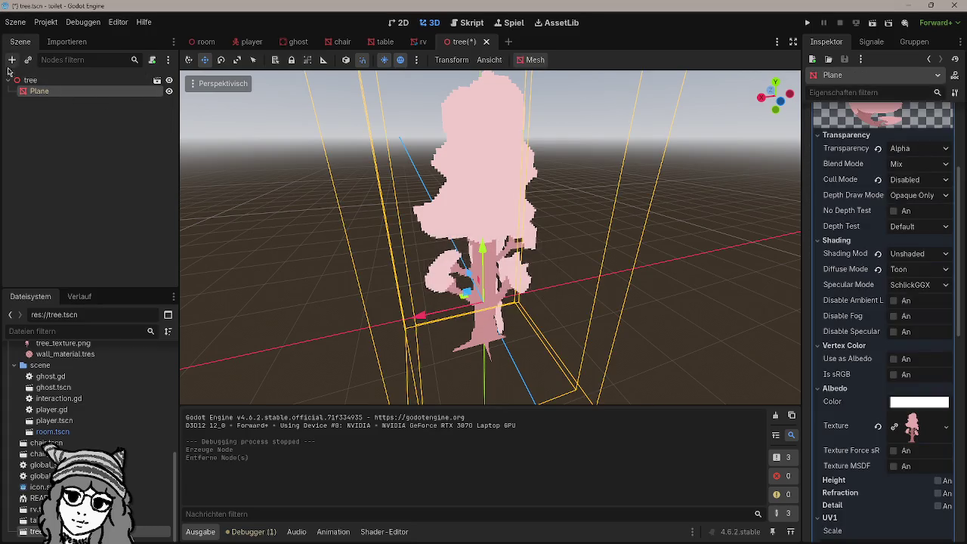
Step: Search 'collision' in the Create Node dialog and add CollisionShape3D under Plane
left_click(11, 59)
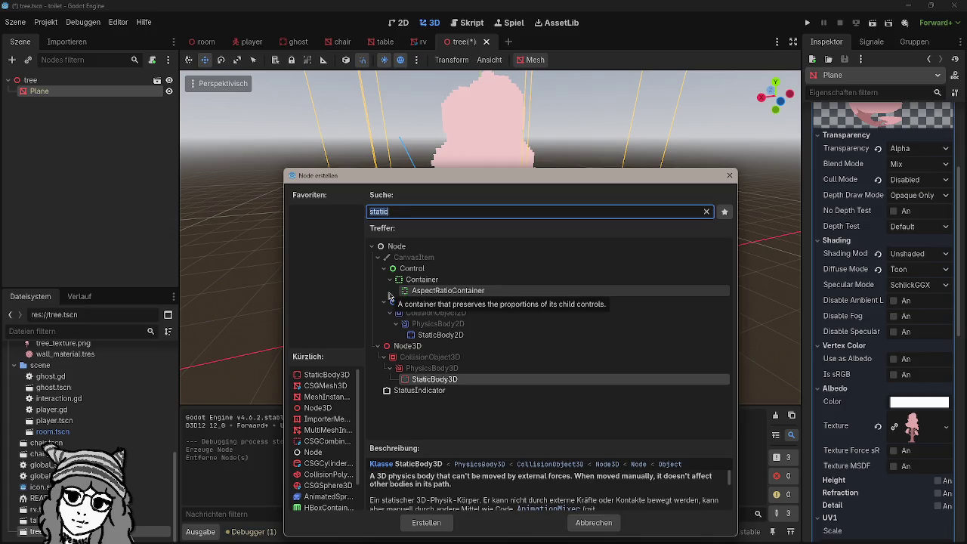
type("coliss")
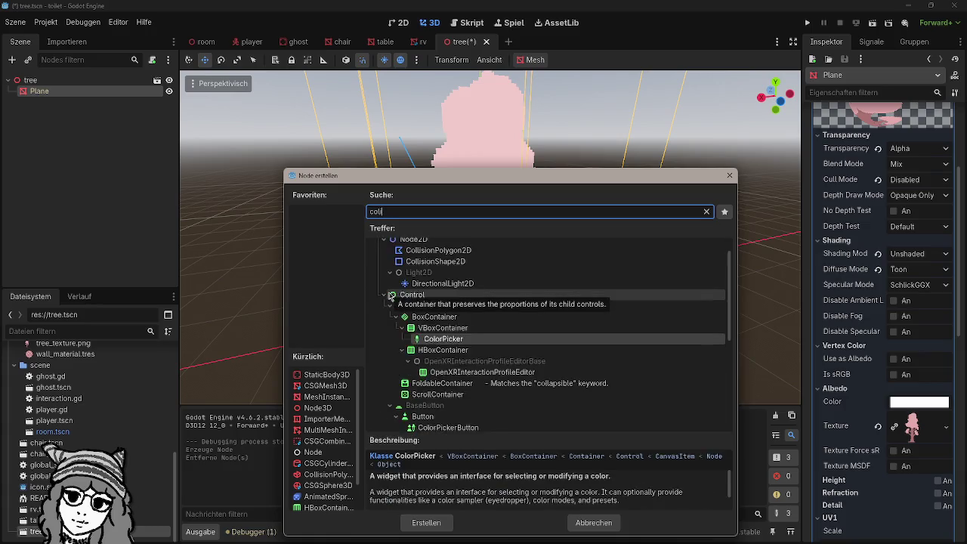
key("Escape")
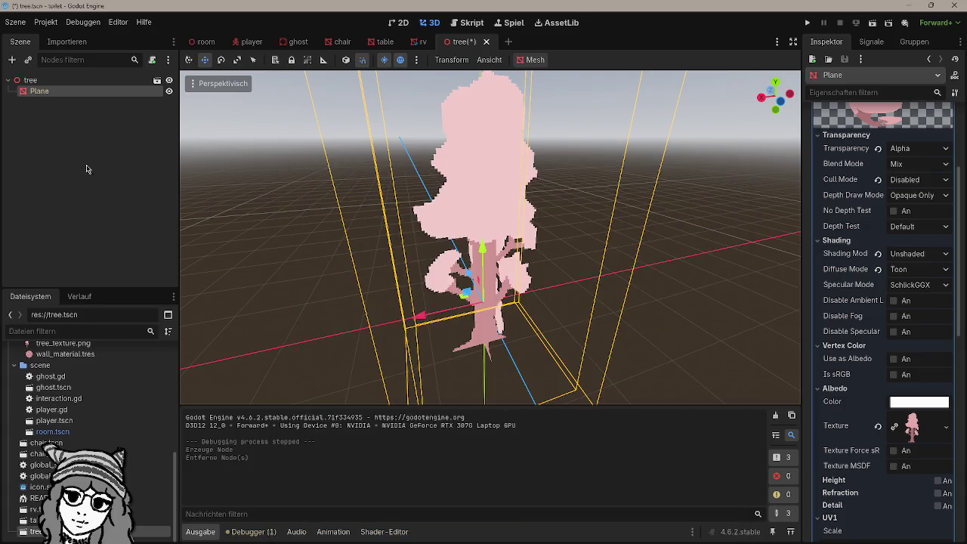
left_click(12, 59)
type("colis")
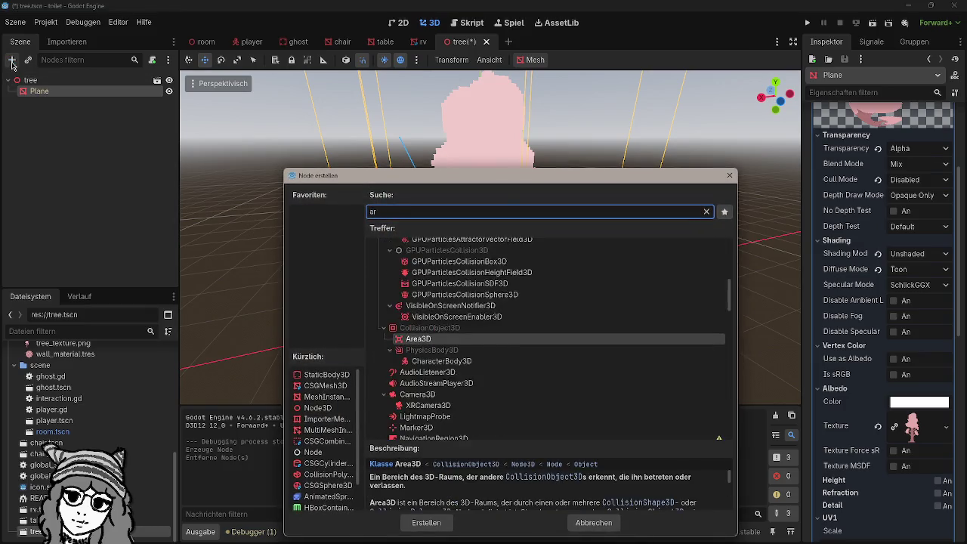
type("i")
key("BackSpace")
key("BackSpace")
key("BackSpace")
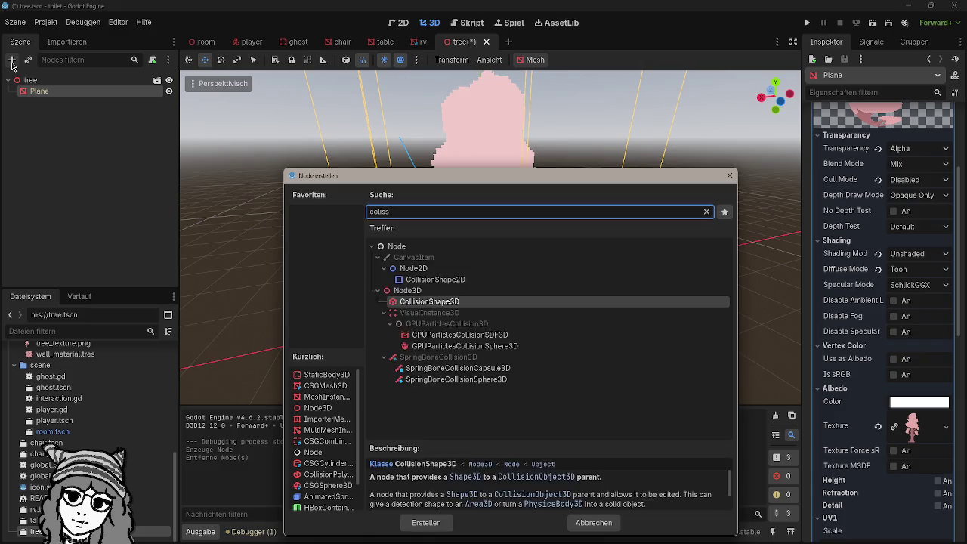
type("lision")
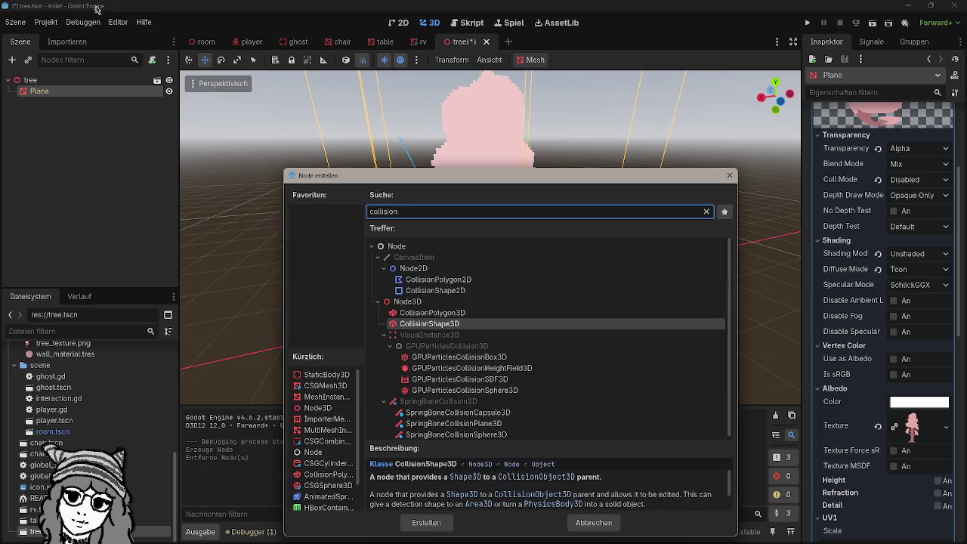
left_click(416, 325)
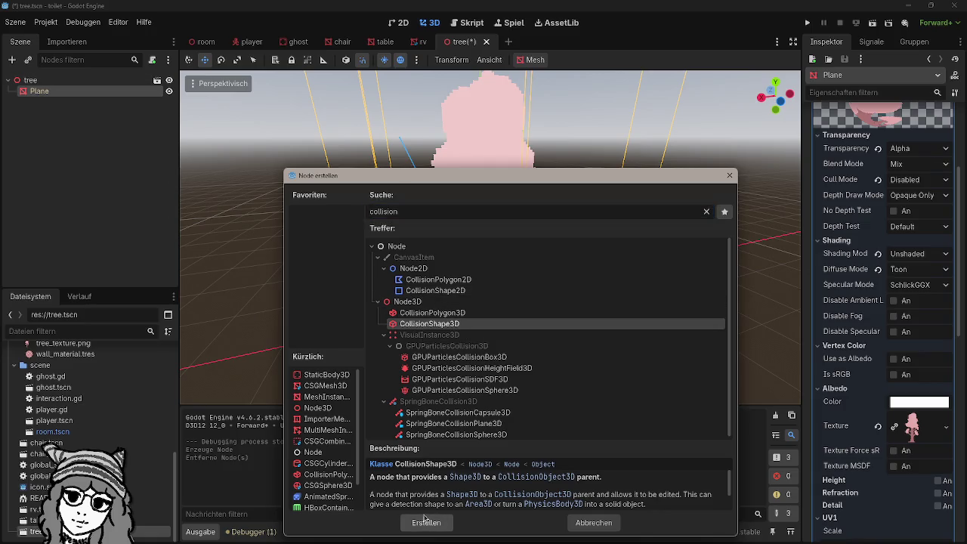
left_click(426, 522)
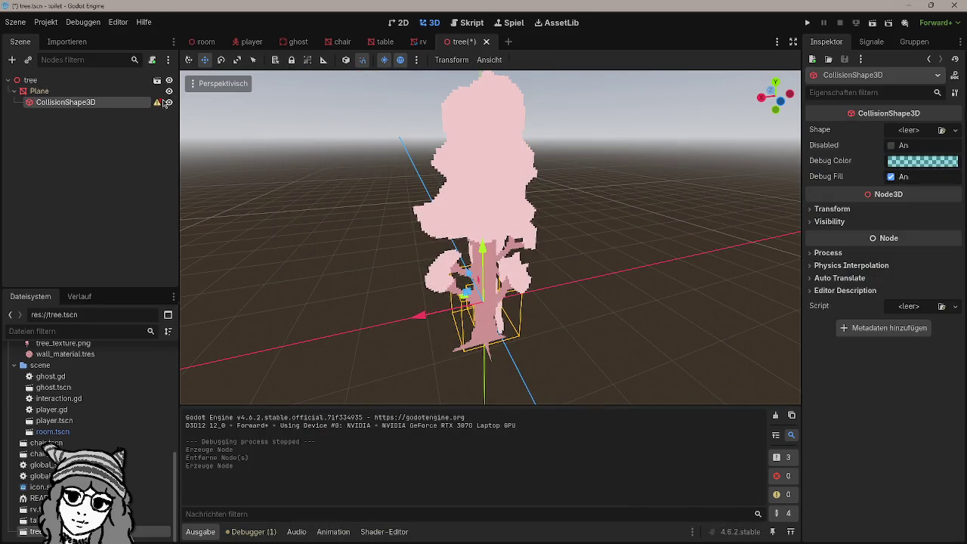
Step: Select the tree root and add a StaticBody3D found by searching 'static'
mouse_move(159, 103)
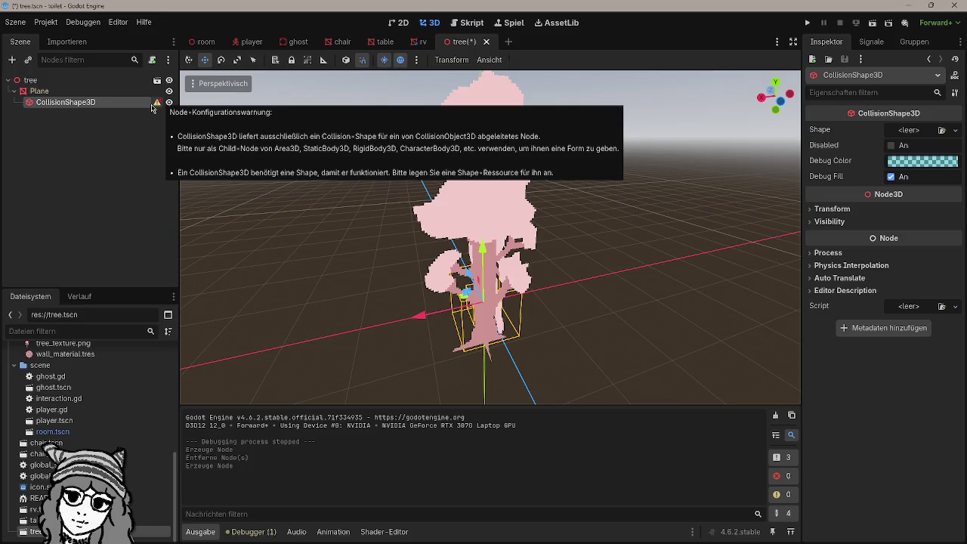
left_click(98, 80)
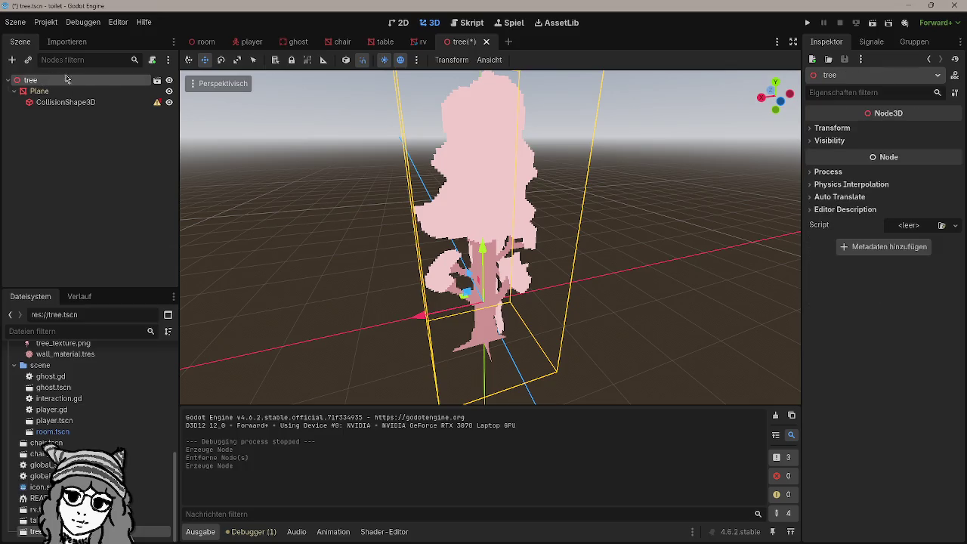
left_click(11, 59)
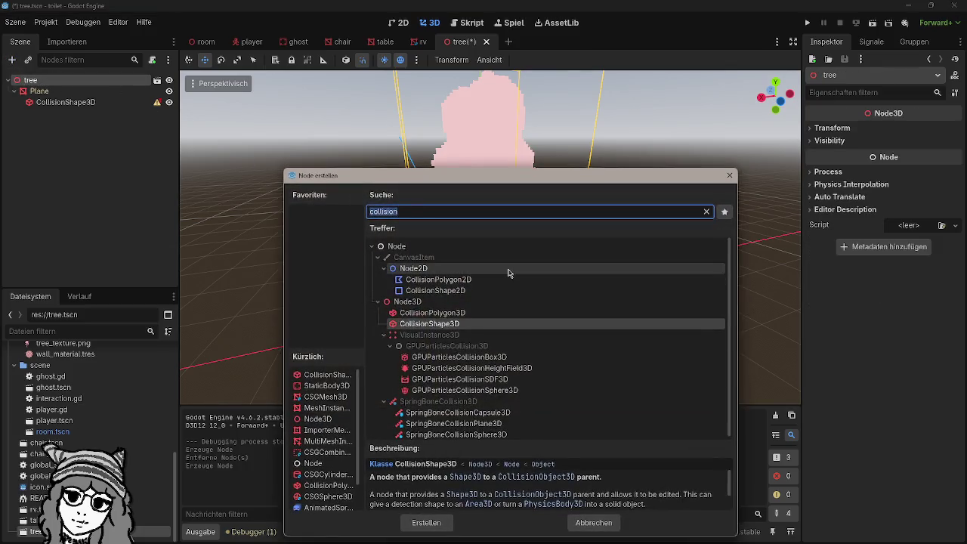
type("sattc")
key("BackSpace")
type("ic")
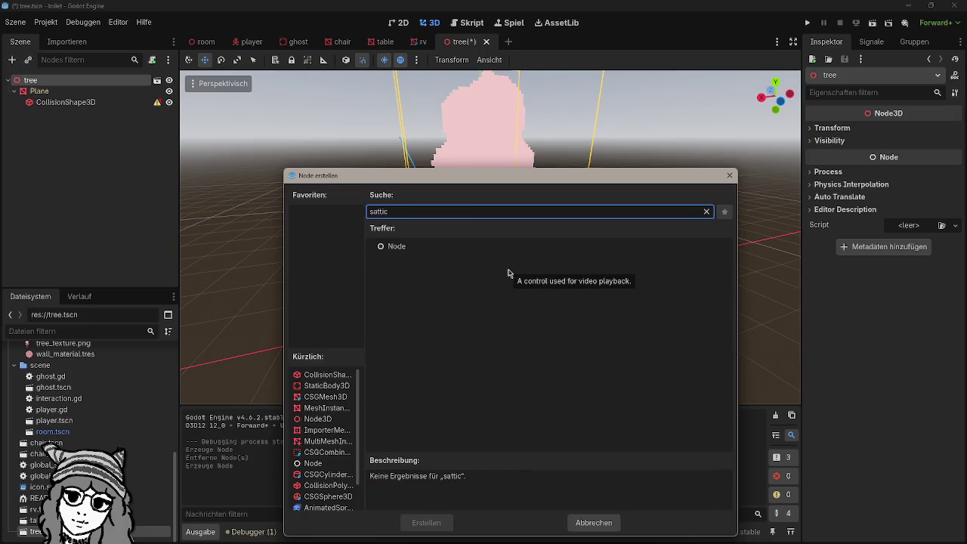
key("BackSpace")
key("BackSpace")
key("BackSpace")
type("tatic")
key("Escape")
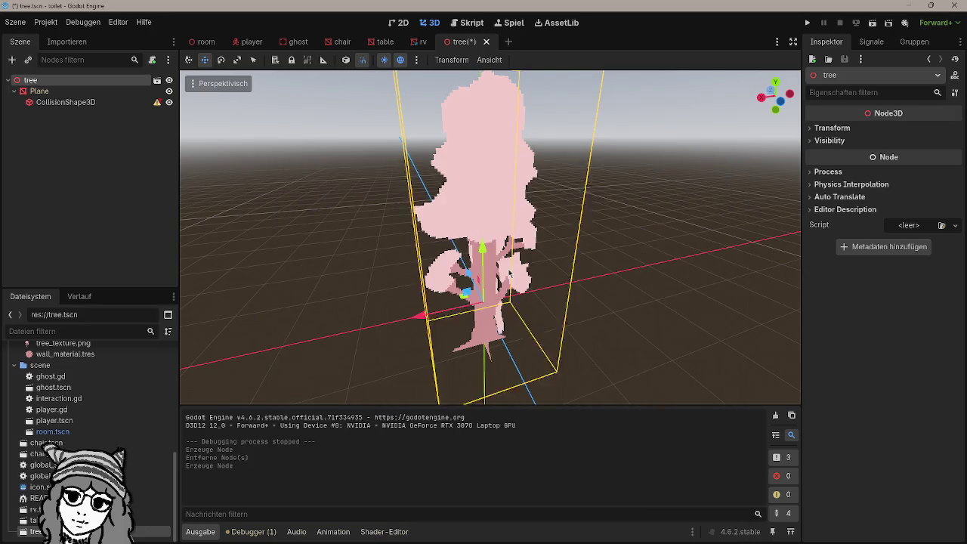
Step: Drag CollisionShape3D onto StaticBody3D to make it a child
left_click(63, 102)
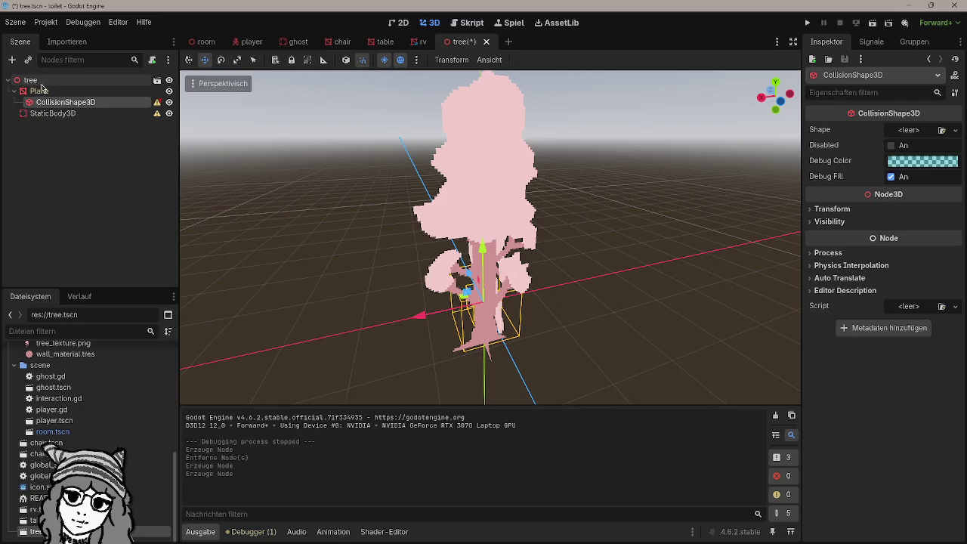
left_click_drag(63, 102, 66, 113)
left_click(80, 102)
left_click(75, 113)
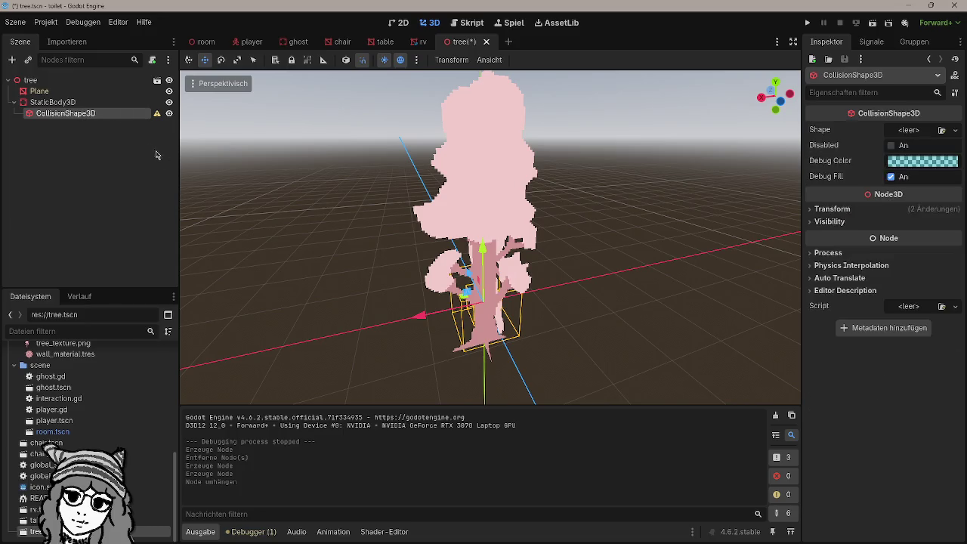
left_click_drag(234, 175, 280, 185)
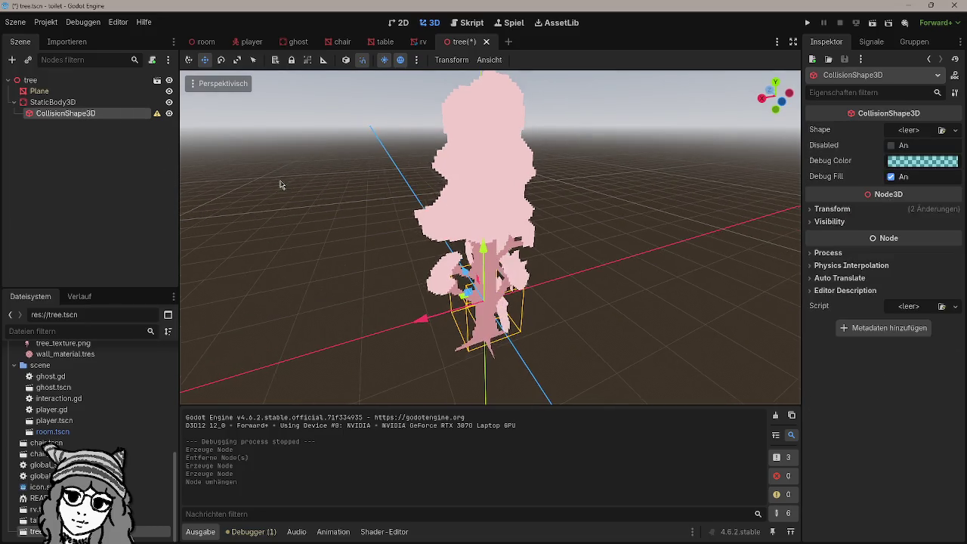
left_click(121, 103)
left_click(121, 113)
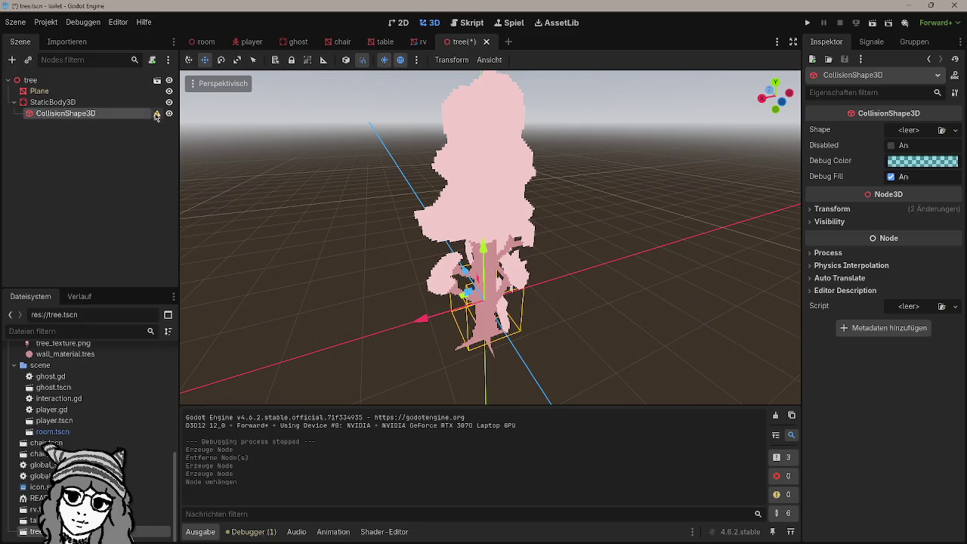
mouse_move(735, 209)
left_mouse_down()
mouse_move(665, 219)
mouse_move(554, 200)
mouse_move(468, 204)
mouse_move(362, 189)
left_mouse_up()
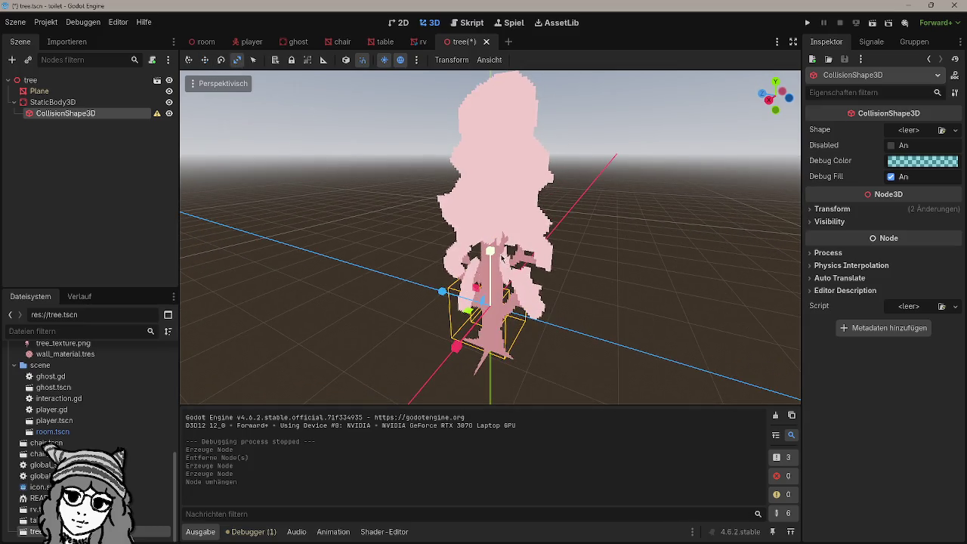
Step: Resize the collision box to fit the trunk, undo the extra move, and save
left_click_drag(502, 258, 499, 242)
scroll(570, 252, "down", 3)
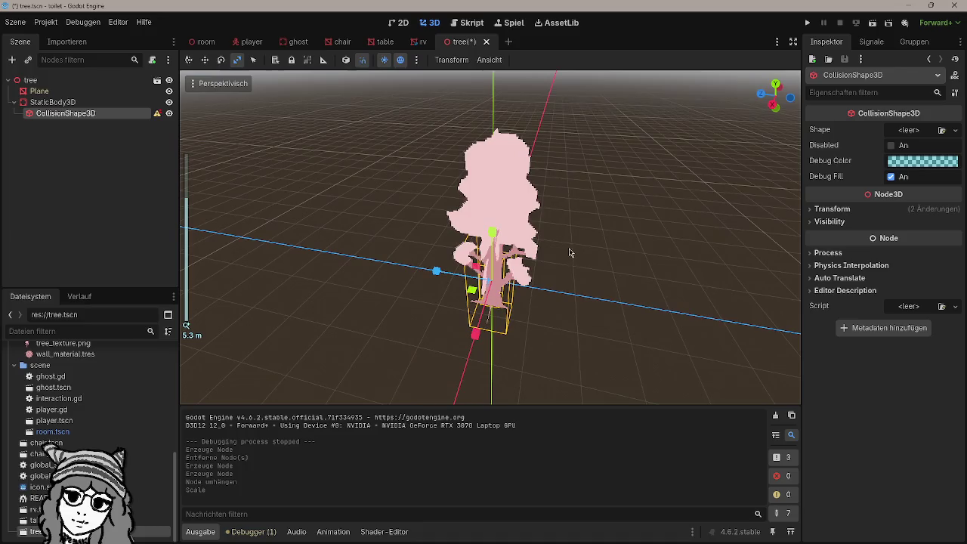
mouse_move(502, 202)
left_mouse_down()
mouse_move(561, 255)
mouse_move(461, 269)
mouse_move(529, 257)
left_mouse_up()
mouse_move(485, 232)
left_mouse_down()
mouse_move(461, 132)
mouse_move(487, 119)
mouse_move(576, 153)
mouse_move(533, 262)
mouse_move(341, 131)
left_mouse_up()
left_click(204, 60)
left_click_drag(494, 226, 503, 185)
key("ctrl+z")
key("ctrl+z")
key("ctrl+s")
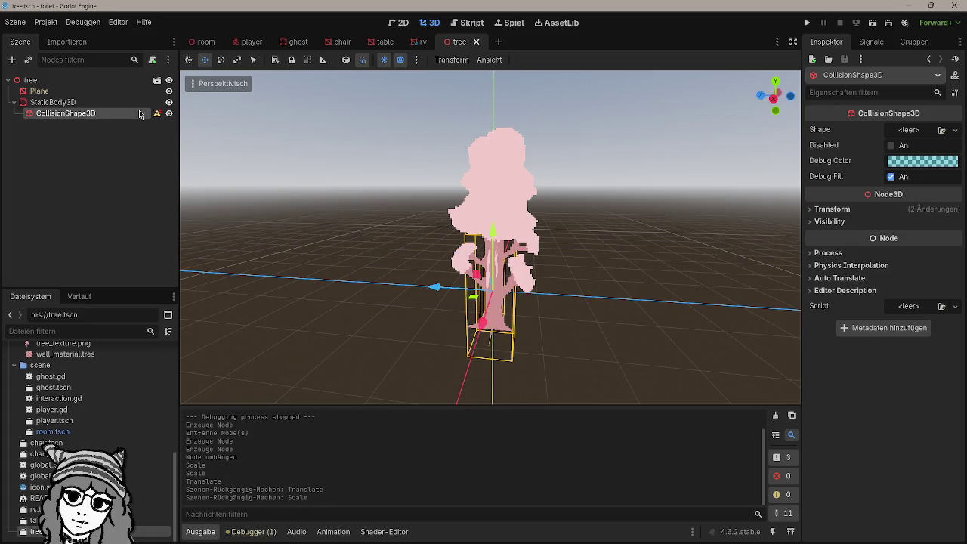
left_click(136, 102)
left_click(136, 114)
Step: Assign a CapsuleShape3D to the collision's Shape, then reopen the shape type list
left_click(906, 130)
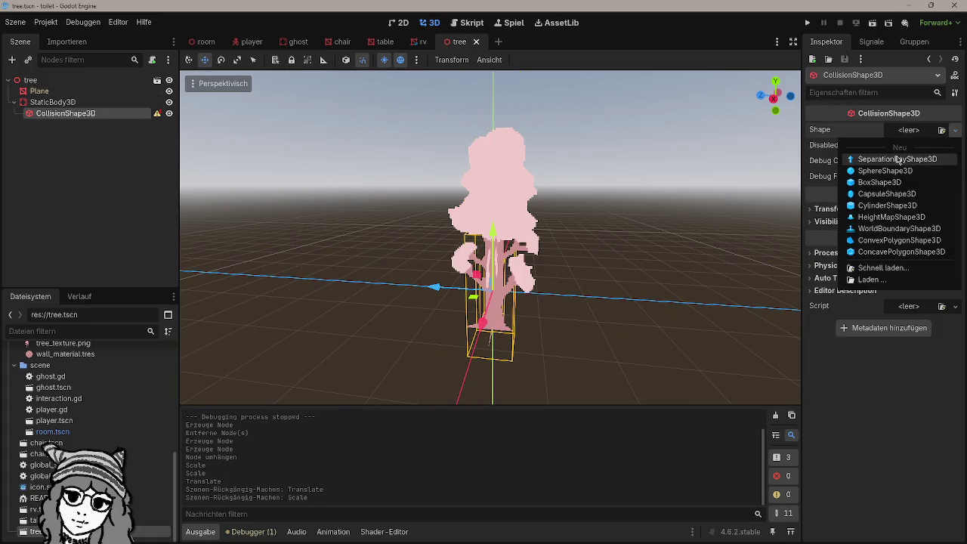
left_click(874, 194)
scroll(641, 255, "down", 10)
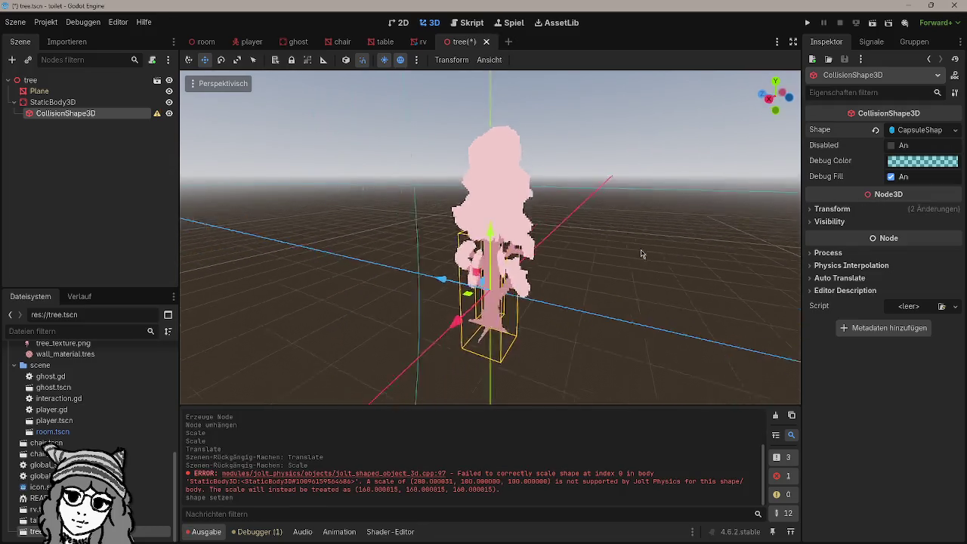
scroll(612, 250, "down", 8)
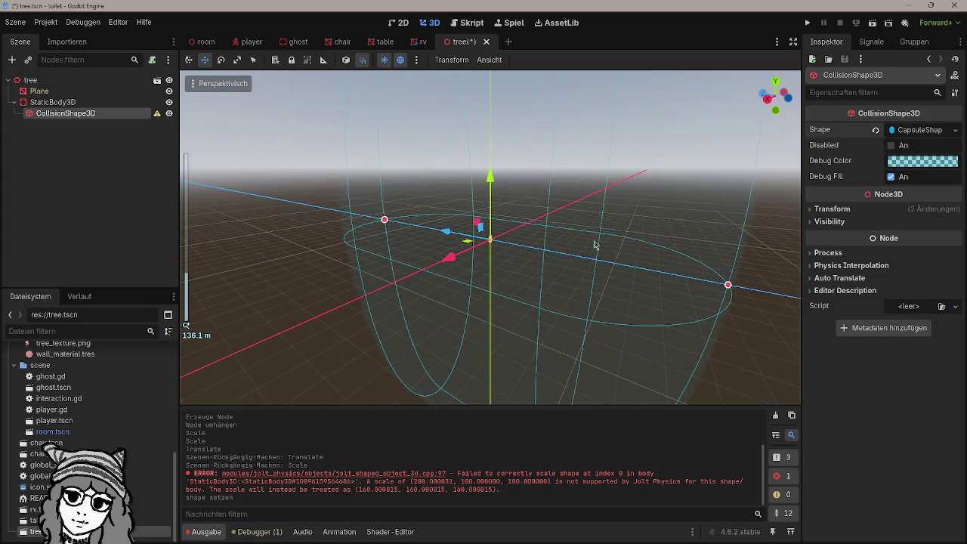
left_click(932, 131)
left_click(937, 133)
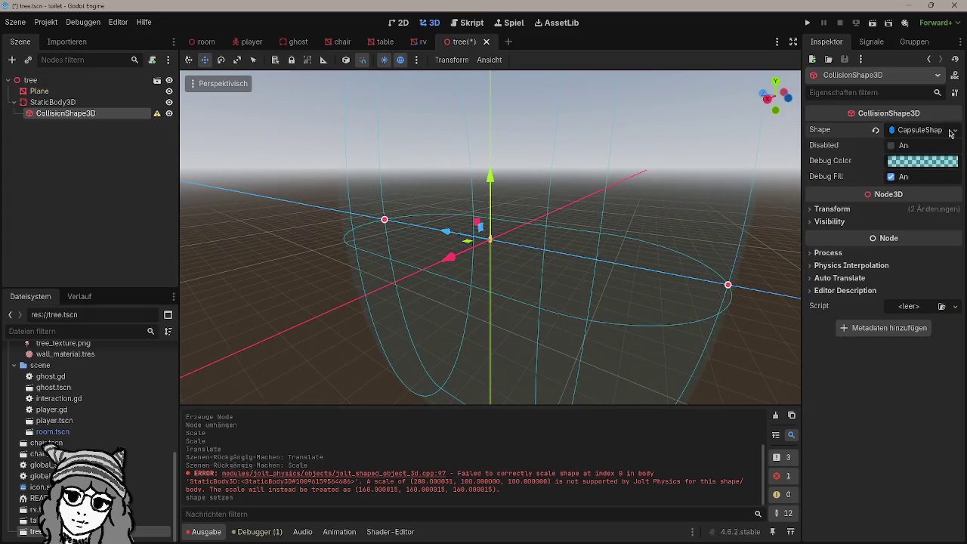
left_click(952, 132)
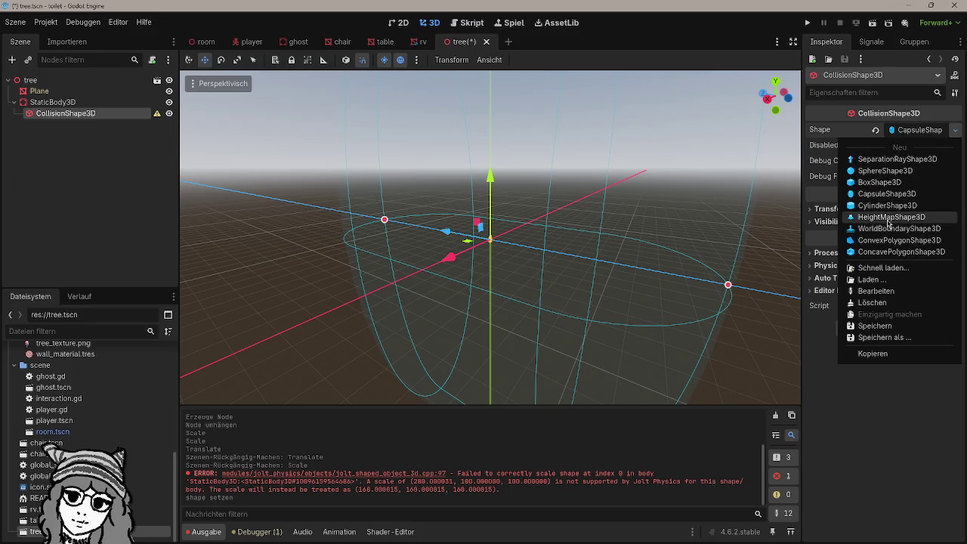
Step: Make the collision shape a BoxShape3D, narrowing its width and flattening its depth
left_click(876, 183)
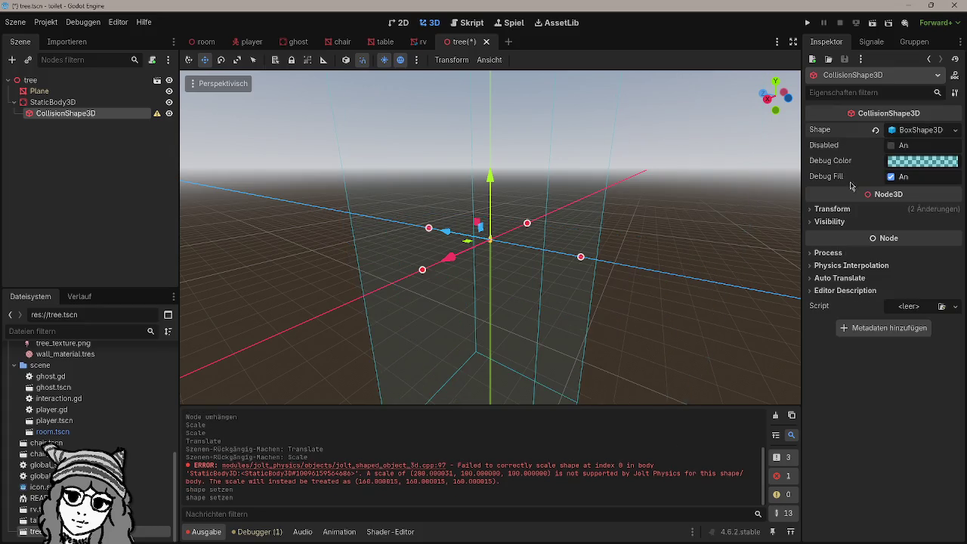
scroll(539, 264, "up", 3)
mouse_move(601, 263)
left_mouse_down()
mouse_move(491, 239)
mouse_move(520, 254)
mouse_move(500, 247)
left_mouse_up()
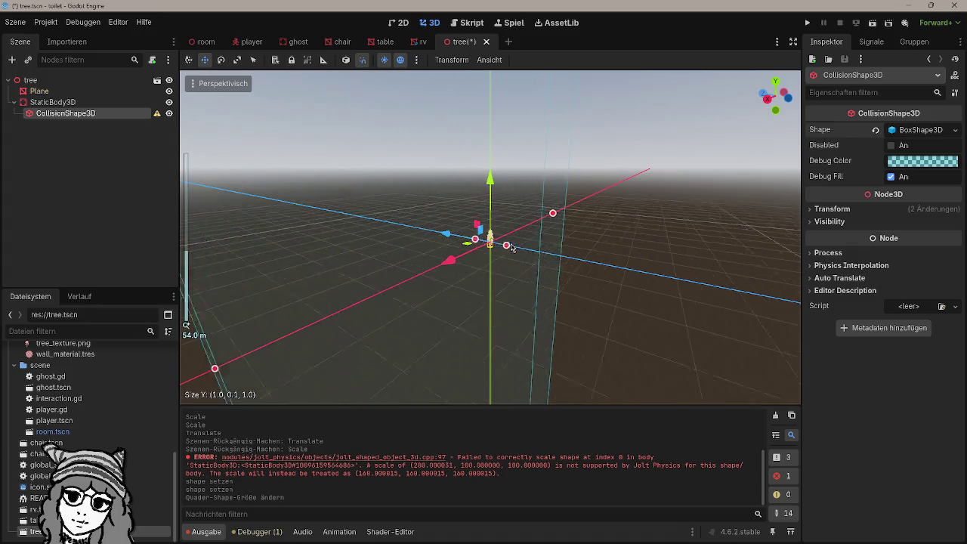
scroll(288, 297, "up", 3)
left_click_drag(288, 312, 464, 270)
scroll(622, 281, "up", 15)
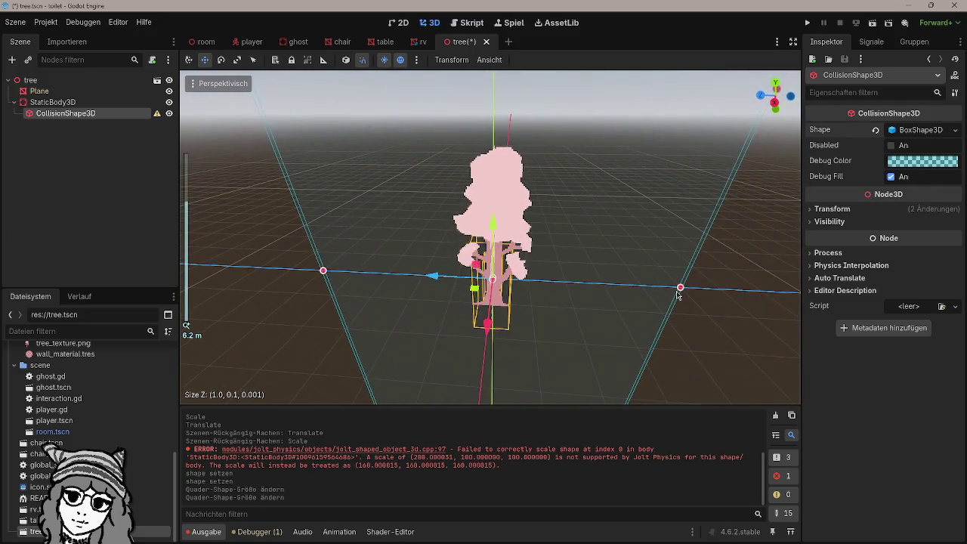
Step: From a side view, pull both sides of the box in onto the tree
left_click(680, 292)
left_click(66, 113)
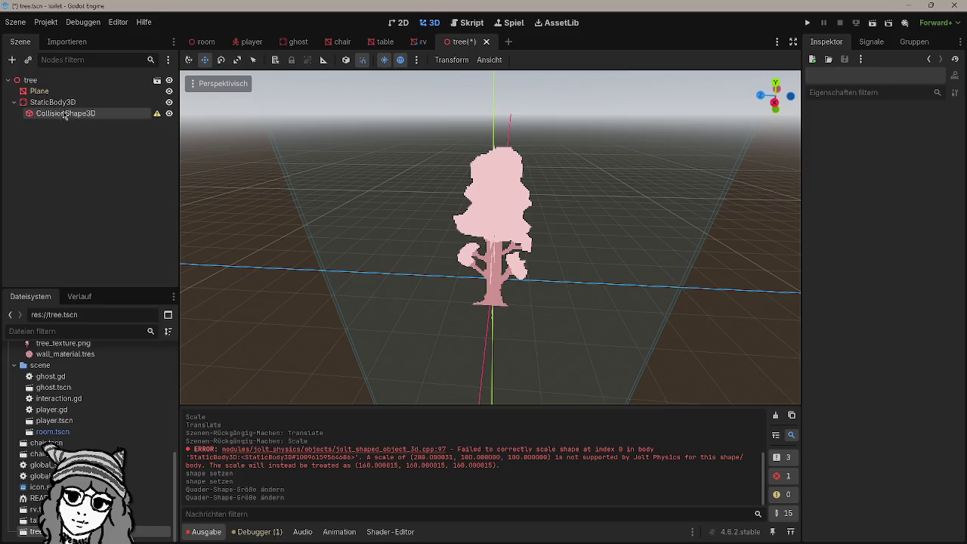
left_click_drag(681, 292, 506, 286)
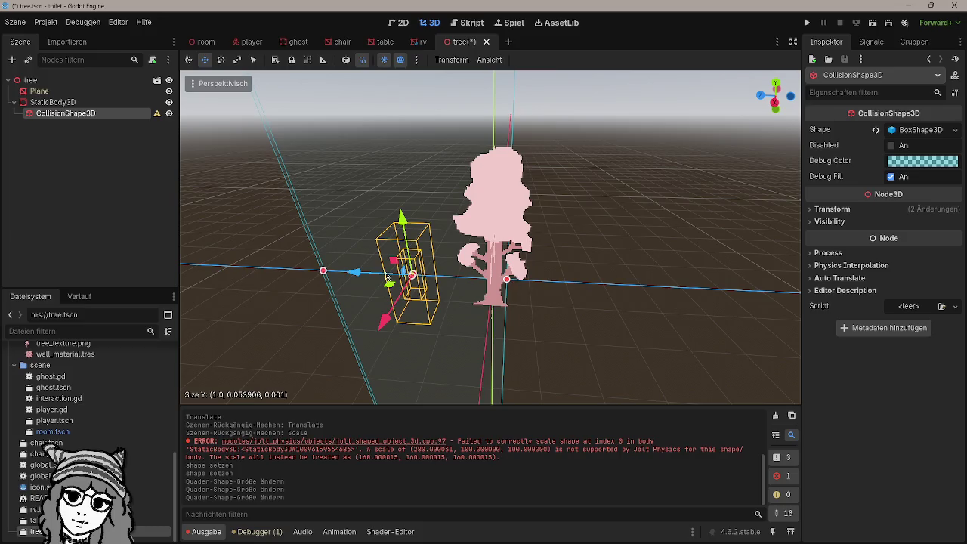
left_click_drag(321, 275, 485, 281)
left_click(585, 298)
left_click_drag(585, 298, 713, 313)
scroll(591, 304, "up", 5)
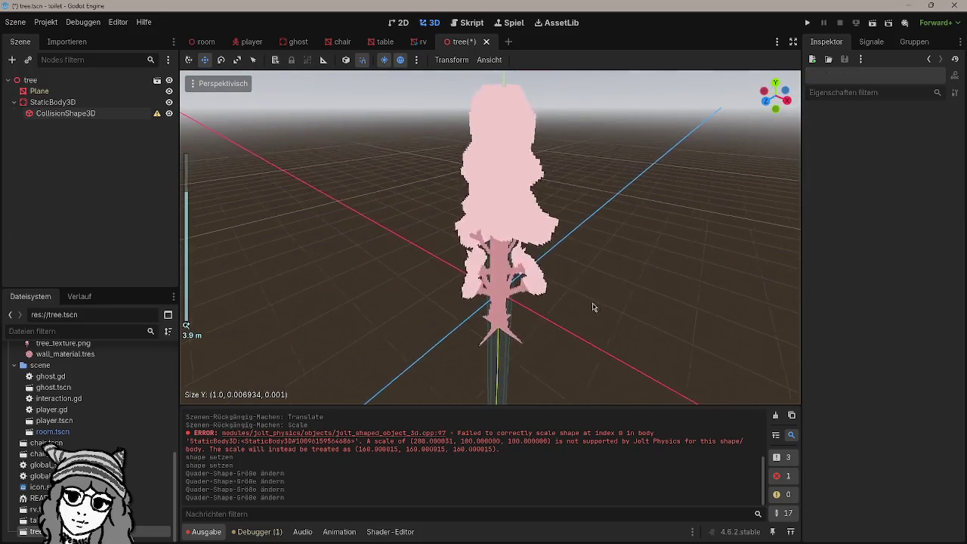
Step: Widen the box depth slightly to cover the trunk and save the tree scene
left_click(89, 113)
scroll(574, 335, "up", 3)
left_click_drag(513, 321, 540, 331)
key("ctrl+z")
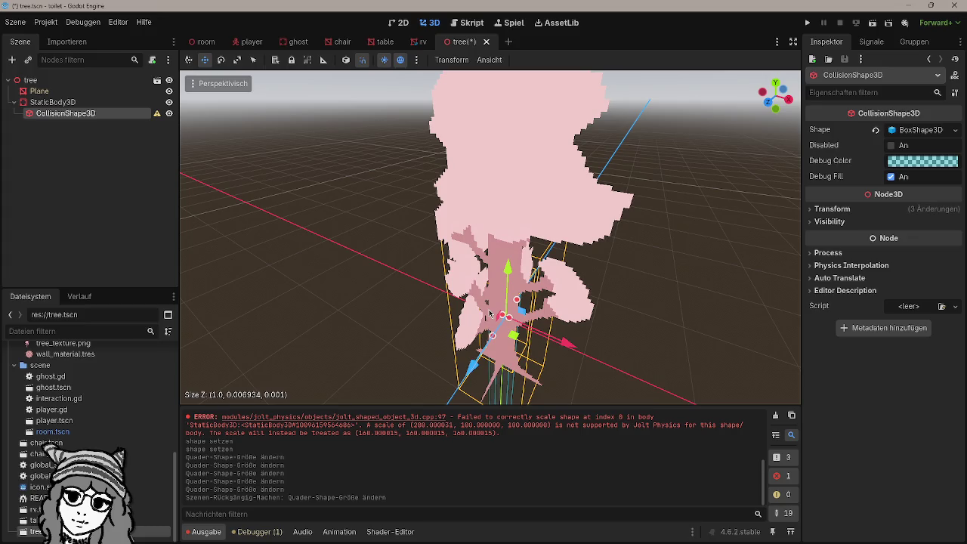
left_click(490, 313)
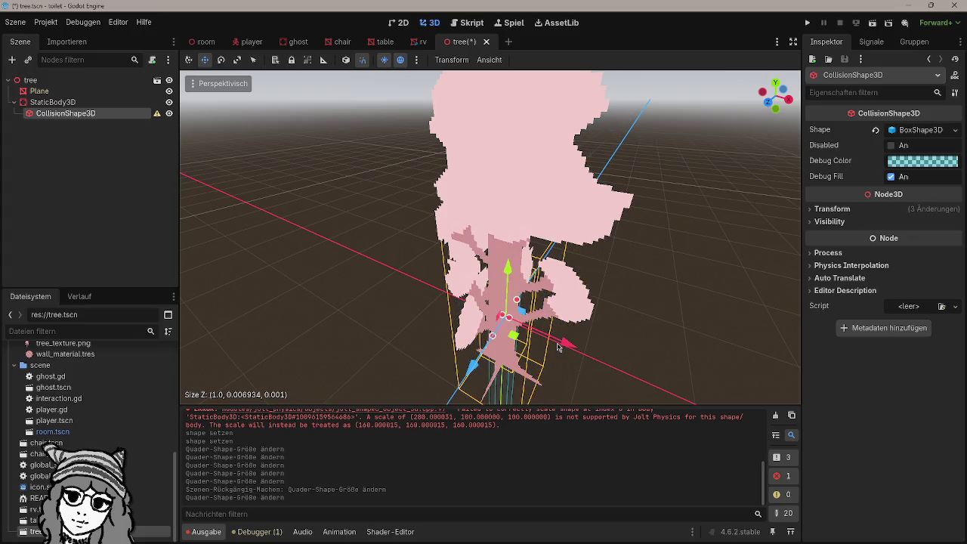
mouse_move(559, 347)
left_mouse_down()
mouse_move(513, 322)
mouse_move(522, 316)
left_mouse_up()
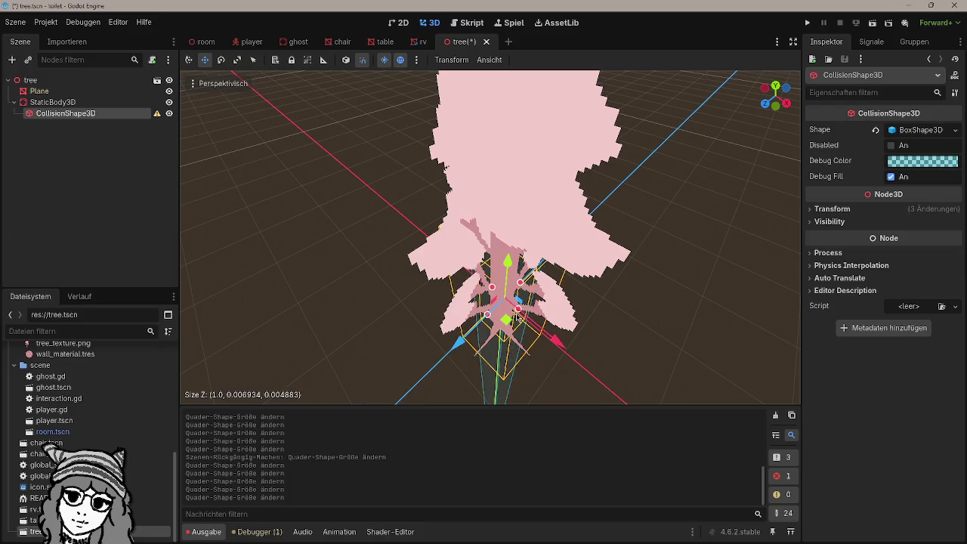
left_click(629, 316)
mouse_move(630, 315)
left_mouse_down()
mouse_move(730, 303)
mouse_move(662, 270)
mouse_move(624, 210)
mouse_move(578, 237)
left_mouse_up()
key("ctrl+s")
Step: Extend the collision box's height along the trunk and narrow its width
scroll(625, 210, "down", 5)
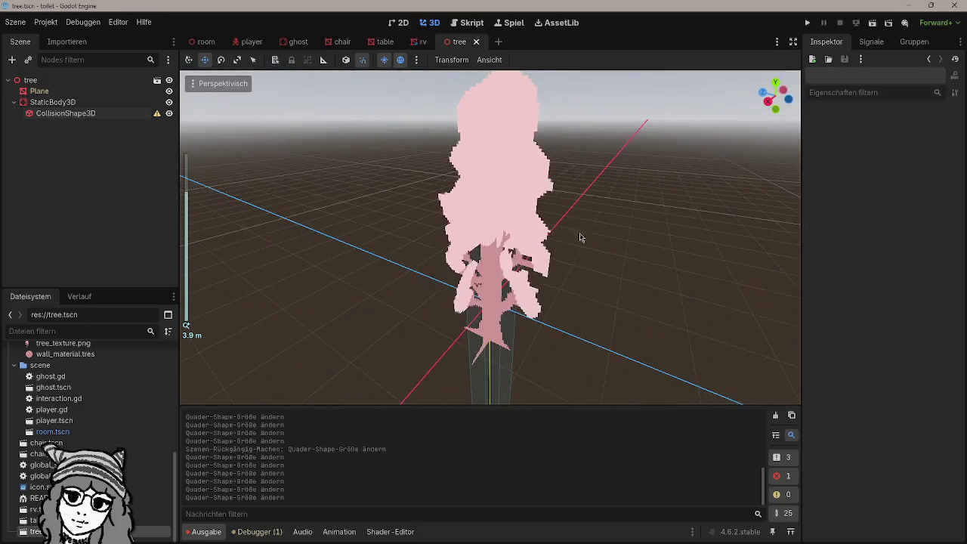
left_click(103, 113)
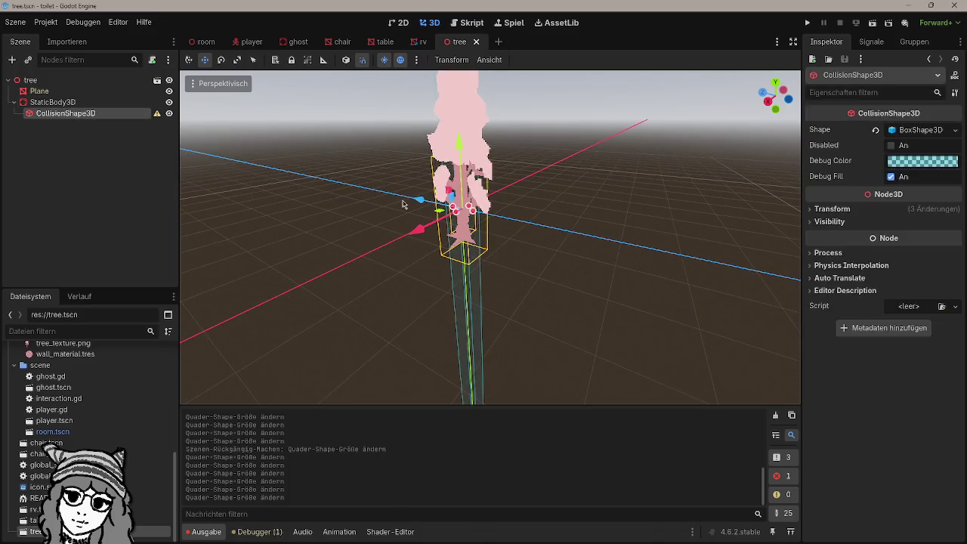
scroll(401, 201, "down", 15)
scroll(514, 248, "down", 3)
mouse_move(489, 235)
left_mouse_down()
mouse_move(484, 385)
mouse_move(496, 306)
left_mouse_up()
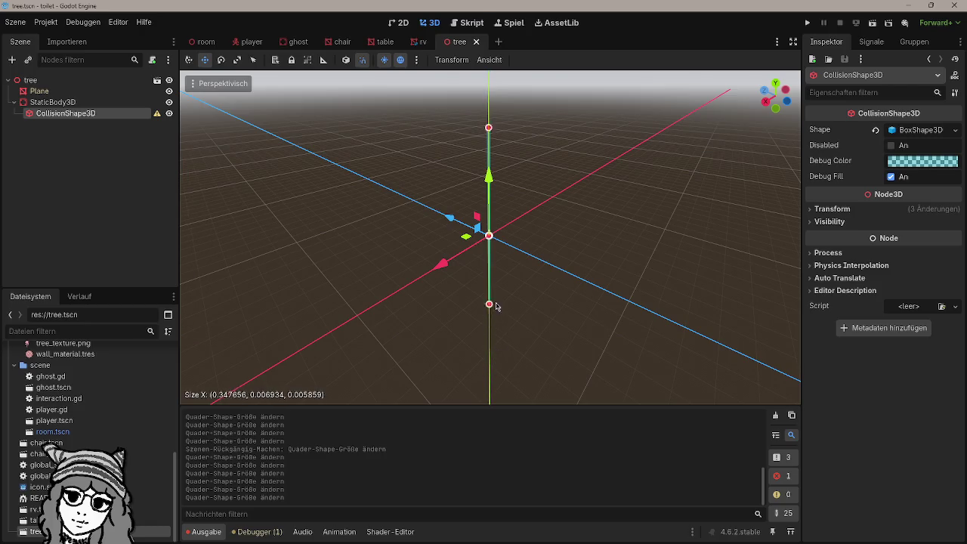
mouse_move(497, 252)
left_mouse_down()
mouse_move(495, 243)
mouse_move(491, 317)
mouse_move(472, 376)
mouse_move(473, 325)
left_mouse_up()
scroll(522, 248, "up", 15)
scroll(551, 246, "down", 3)
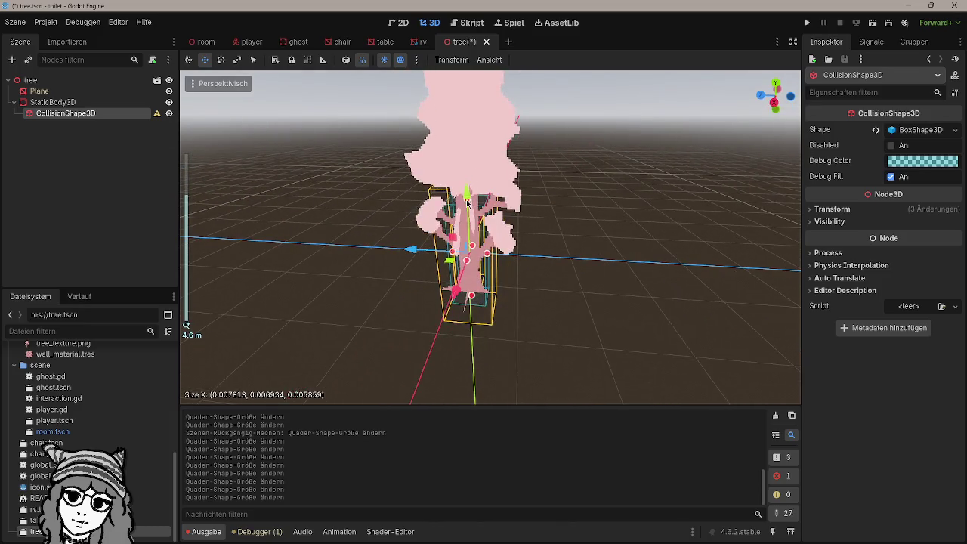
left_click_drag(467, 202, 469, 198)
Step: Shrink the box's width and other horizontal axis, undoing the last change
left_click(52, 102)
left_click(65, 114)
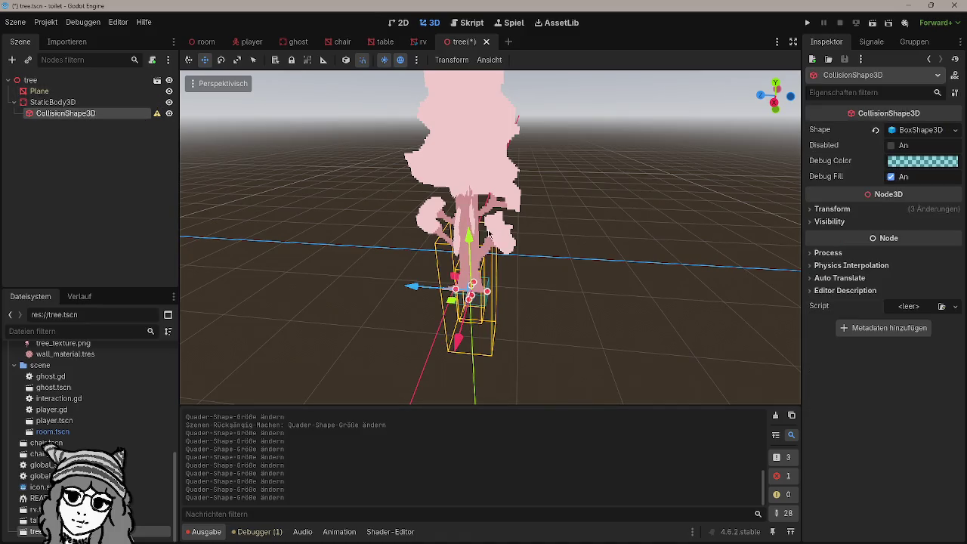
left_click_drag(475, 287, 529, 285)
left_click_drag(474, 265, 475, 266)
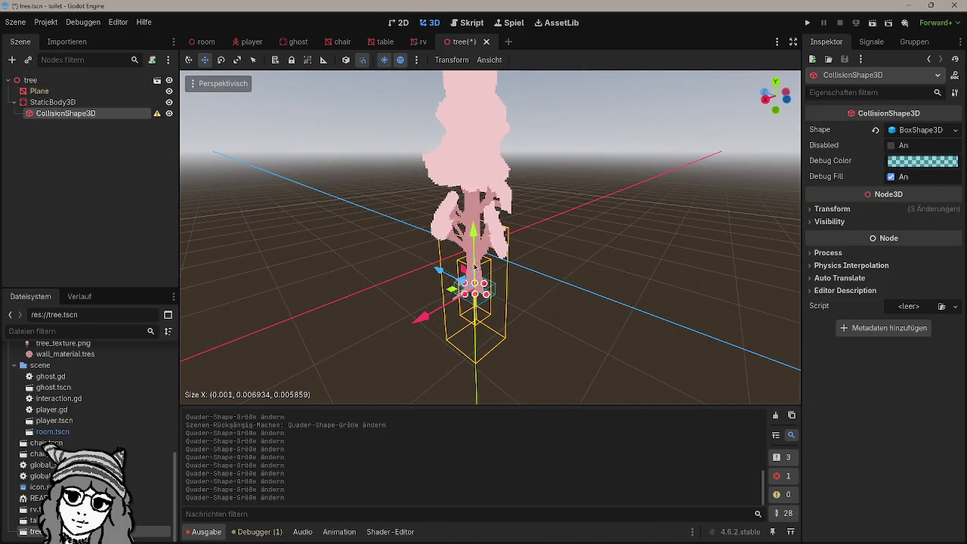
left_click_drag(492, 106, 474, 294)
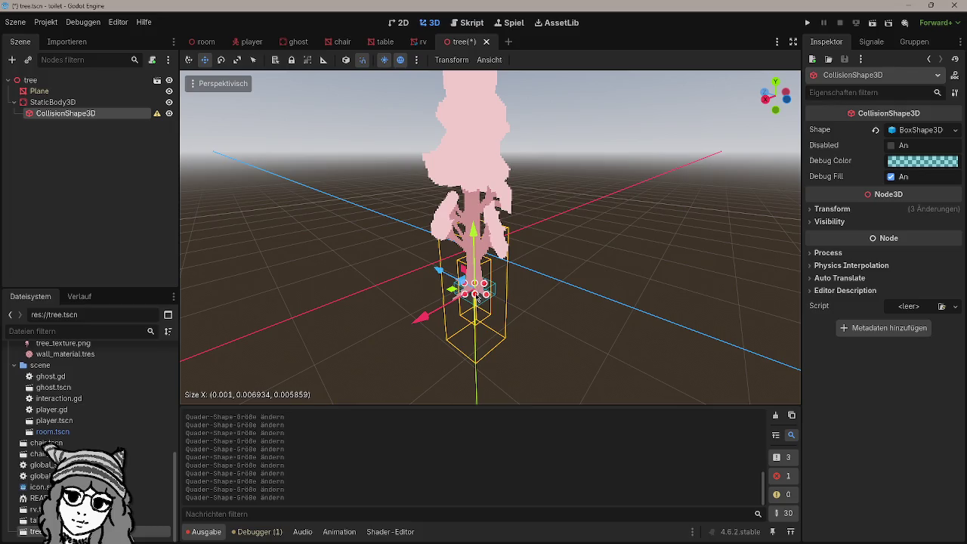
left_click_drag(492, 289, 508, 318)
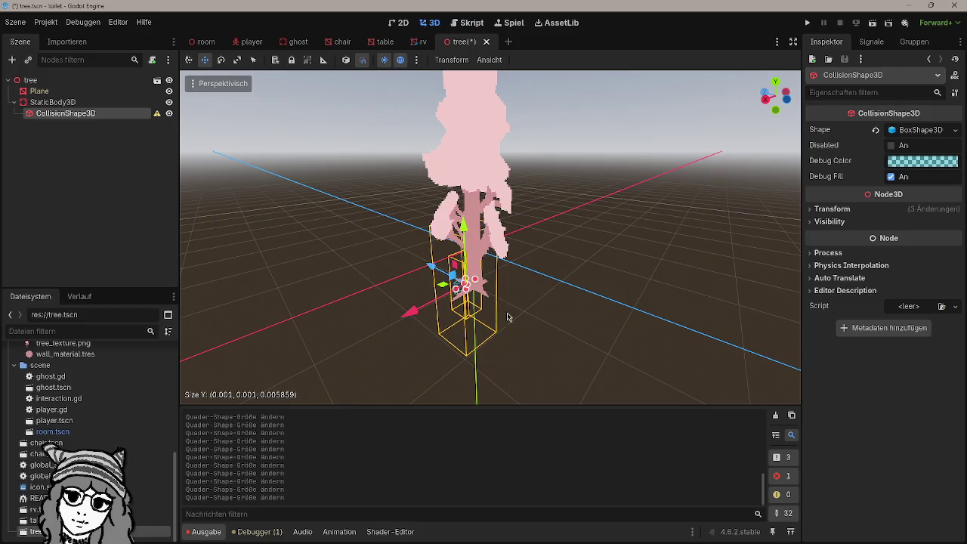
key("ctrl+z")
left_click(102, 103)
Step: Save the tree scene, then raise and resize the collision box up the trunk
scroll(567, 268, "down", 5)
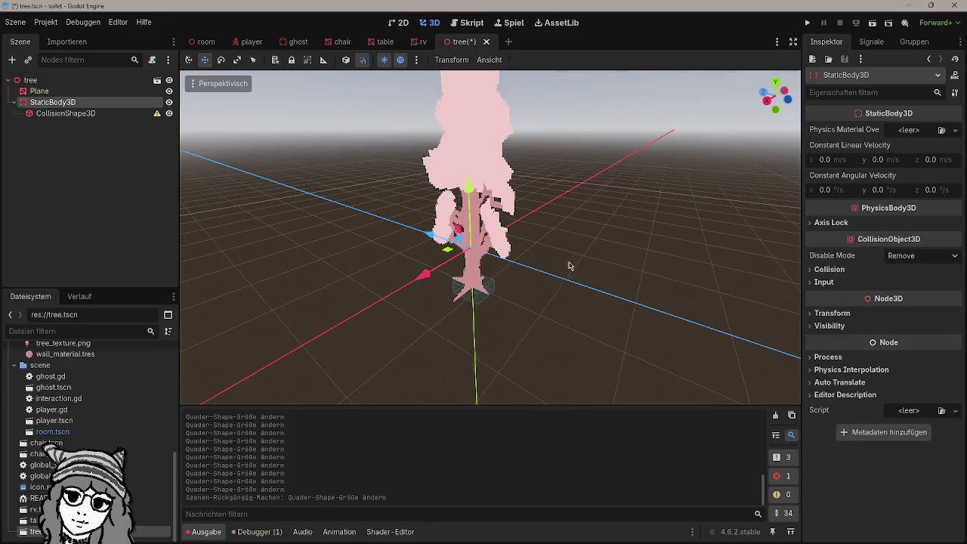
scroll(547, 237, "up", 5)
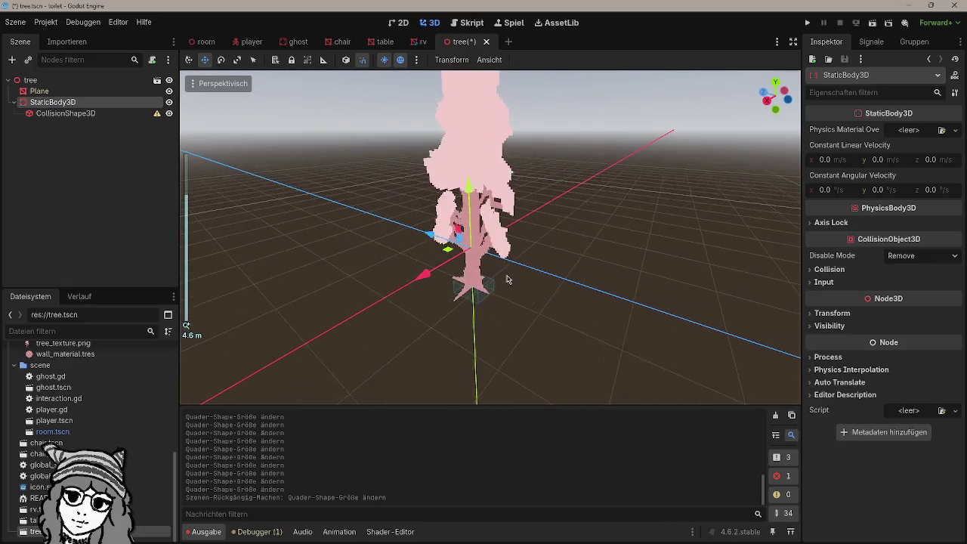
left_click(97, 115)
key("ctrl+s")
left_click_drag(477, 237, 476, 170)
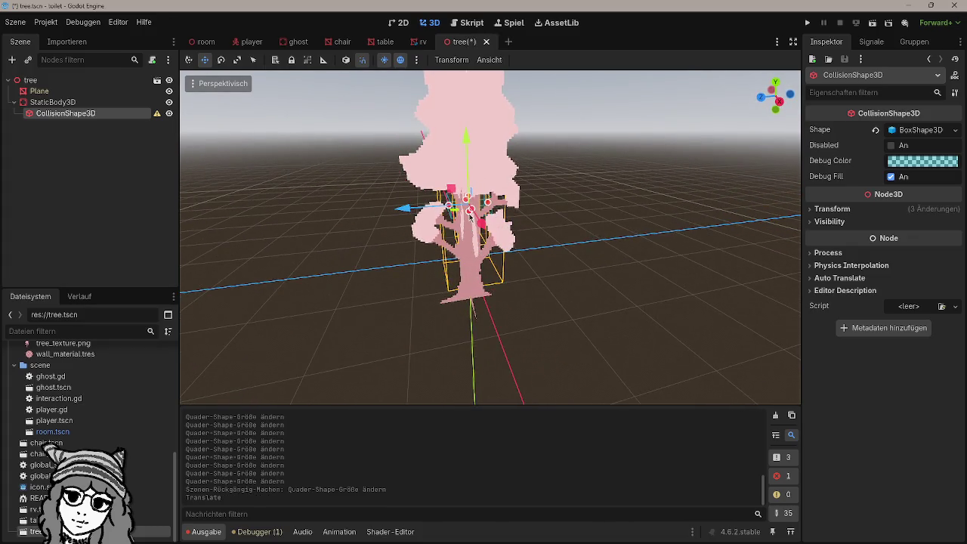
left_click_drag(470, 215, 475, 193)
Step: Try scaling the StaticBody3D with the Scale tool, then undo it
left_click(52, 102)
scroll(437, 224, "down", 1)
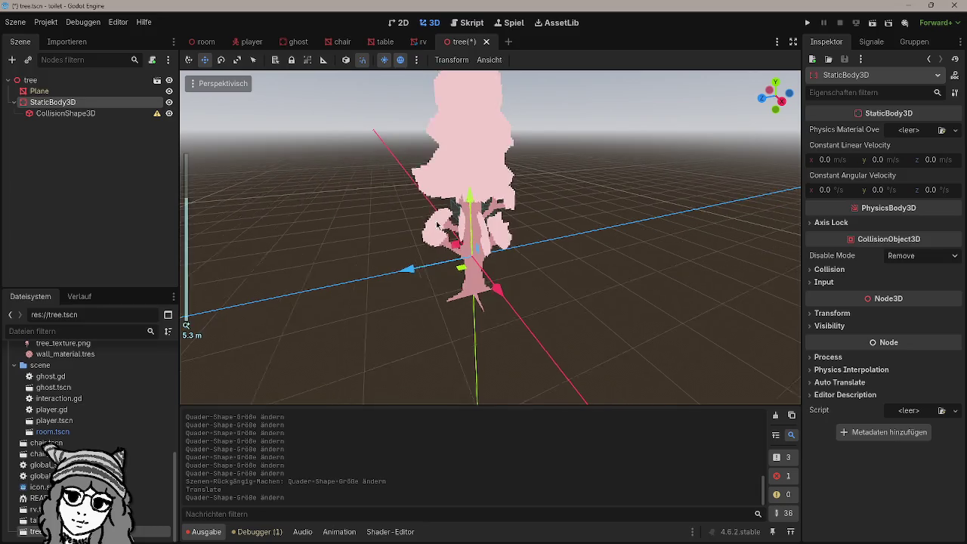
scroll(437, 224, "down", 6)
left_click(236, 60)
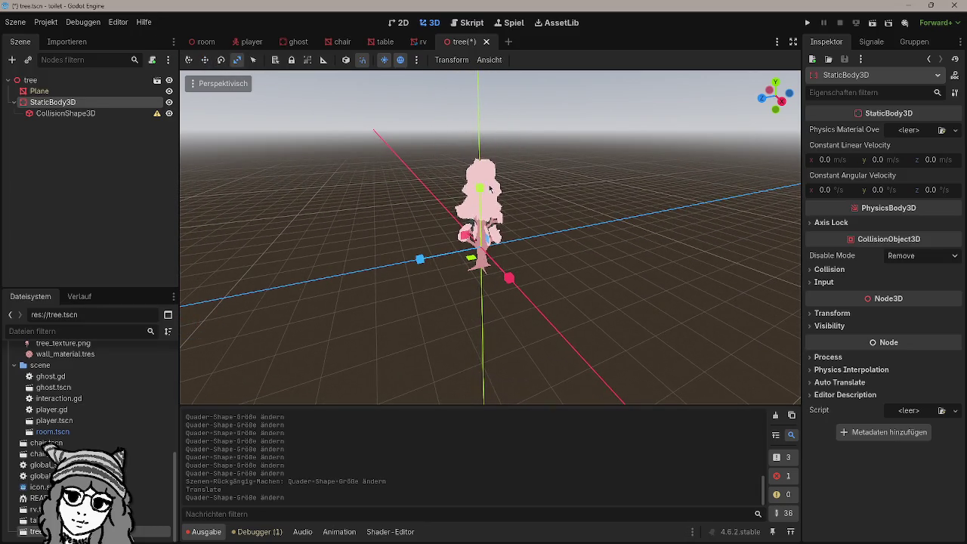
mouse_move(510, 281)
left_mouse_down()
mouse_move(534, 306)
mouse_move(628, 339)
left_mouse_up()
key("ctrl+z")
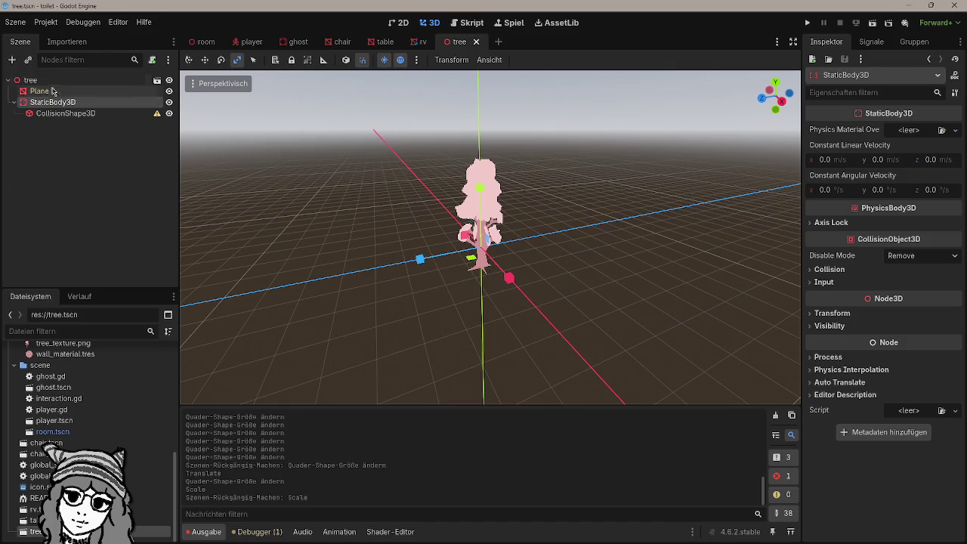
Step: Reselect the collision shape, save, and switch to select mode with a front view
left_click(66, 114)
key("ctrl+s")
left_click_drag(227, 174, 341, 205)
scroll(350, 185, "up", 2)
scroll(349, 185, "up", 2)
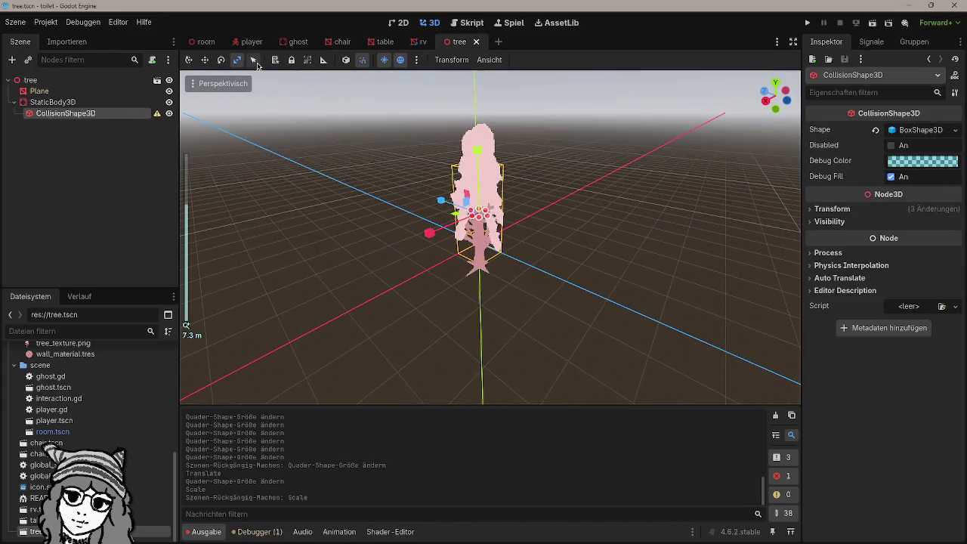
key("q")
mouse_move(624, 244)
left_mouse_down()
mouse_move(607, 259)
mouse_move(470, 210)
left_mouse_up()
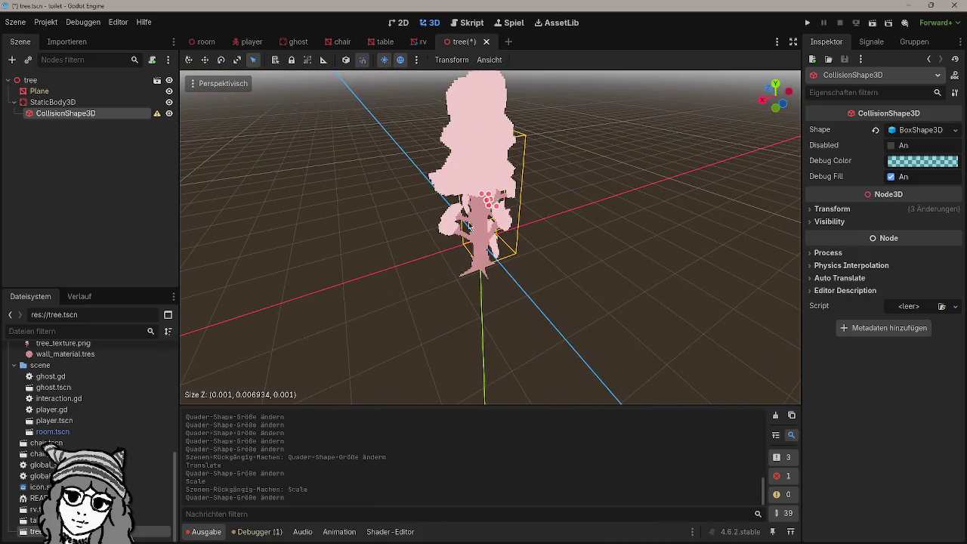
key("KP_1")
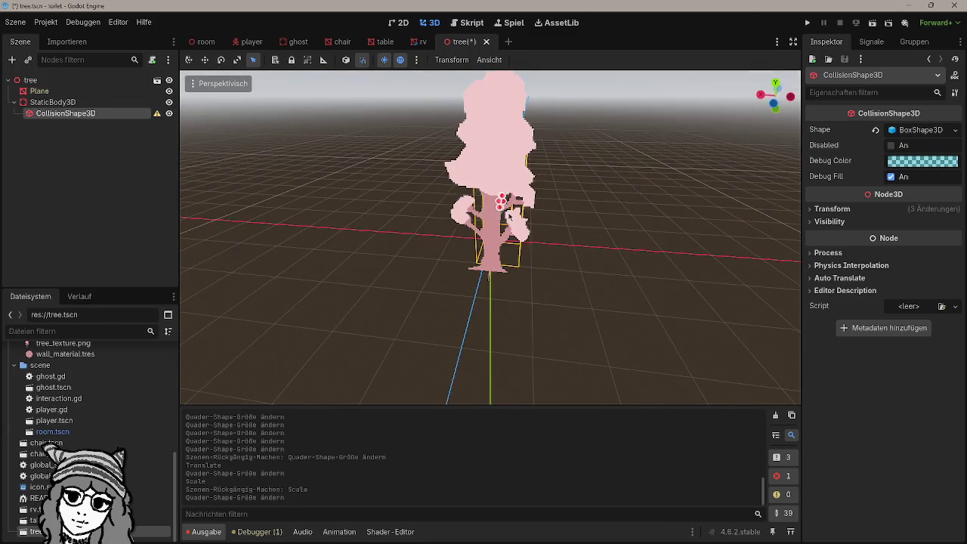
Step: Make several move and resize attempts on the collision box, undoing each
key("ctrl+z")
left_click_drag(475, 204, 426, 205)
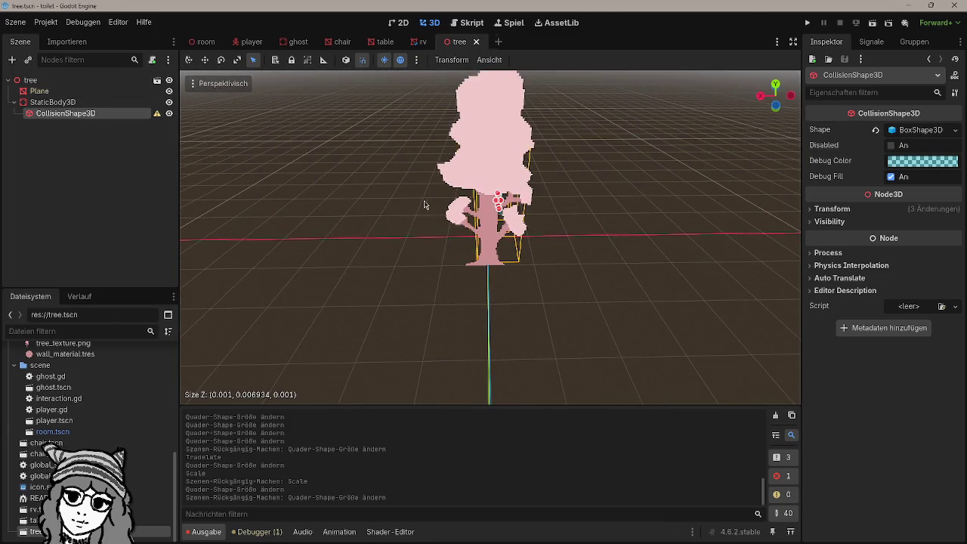
key("ctrl+z")
left_click_drag(489, 209, 264, 113)
left_click(213, 58)
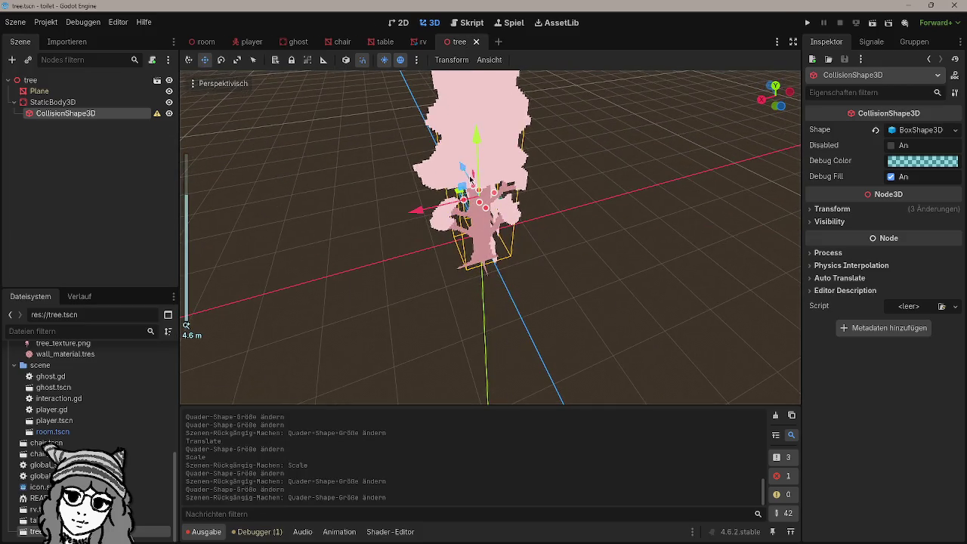
left_click_drag(473, 186, 272, 103)
key("ctrl+z")
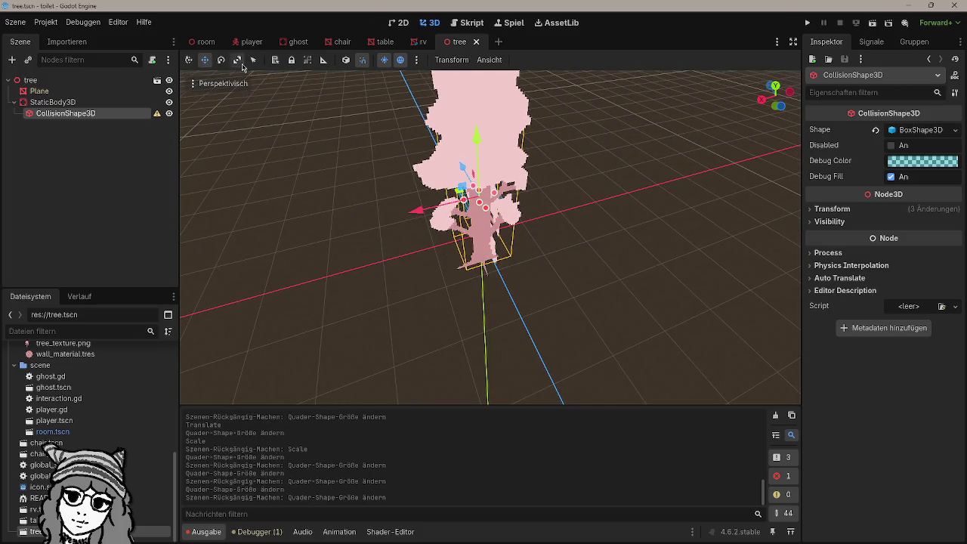
mouse_move(412, 208)
left_mouse_down()
mouse_move(339, 216)
mouse_move(318, 232)
mouse_move(206, 232)
left_mouse_up()
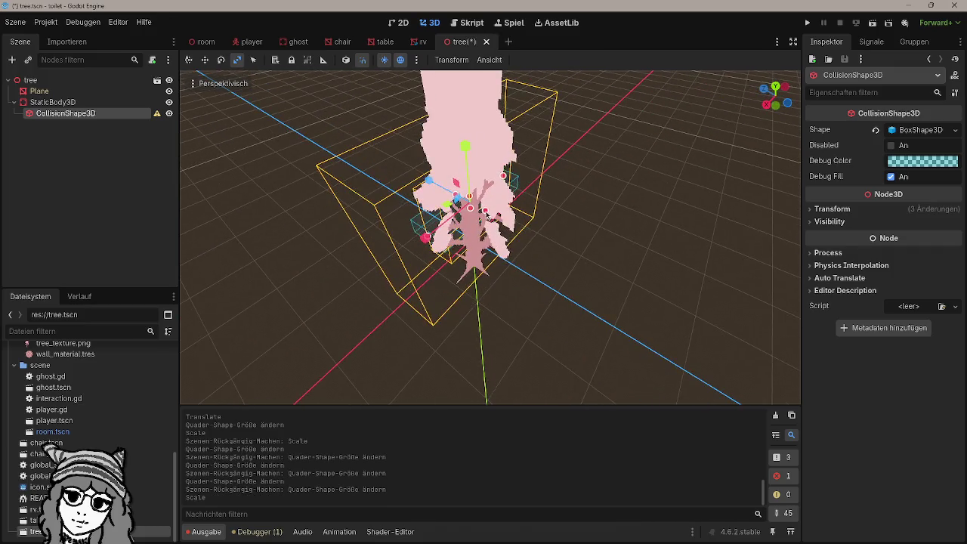
mouse_move(487, 217)
left_mouse_down()
mouse_move(462, 229)
mouse_move(482, 218)
left_mouse_up()
key("ctrl+z")
Step: Save, then try shrinking the collision box toward the trunk with the scale key, undoing it
left_click(484, 219)
key("ctrl+z")
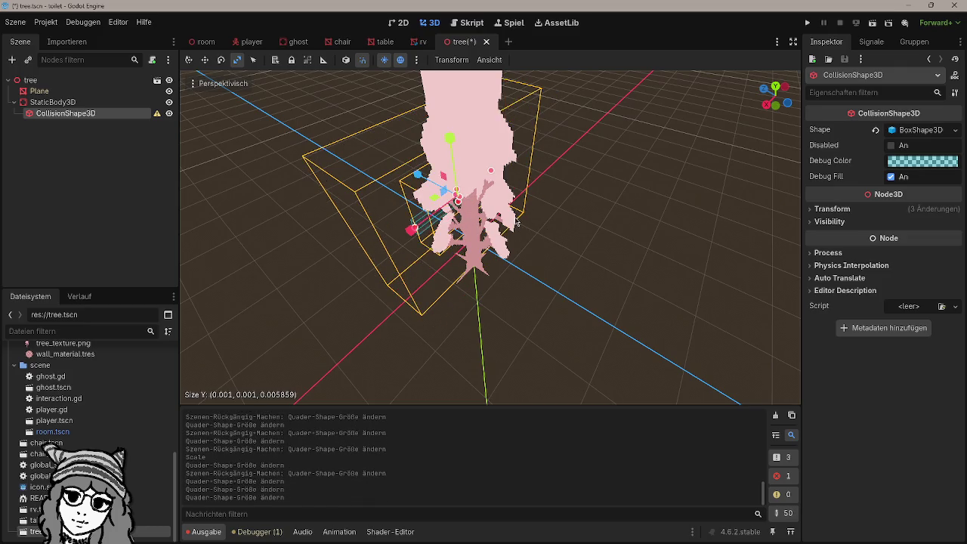
key("ctrl+s")
scroll(572, 215, "up", 3)
left_click(421, 218)
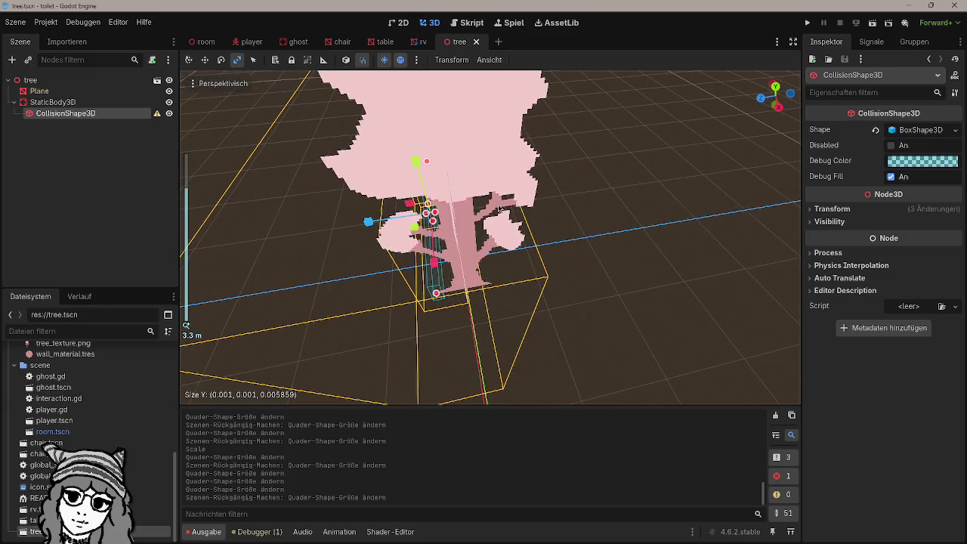
key("ctrl+z")
left_click(421, 219)
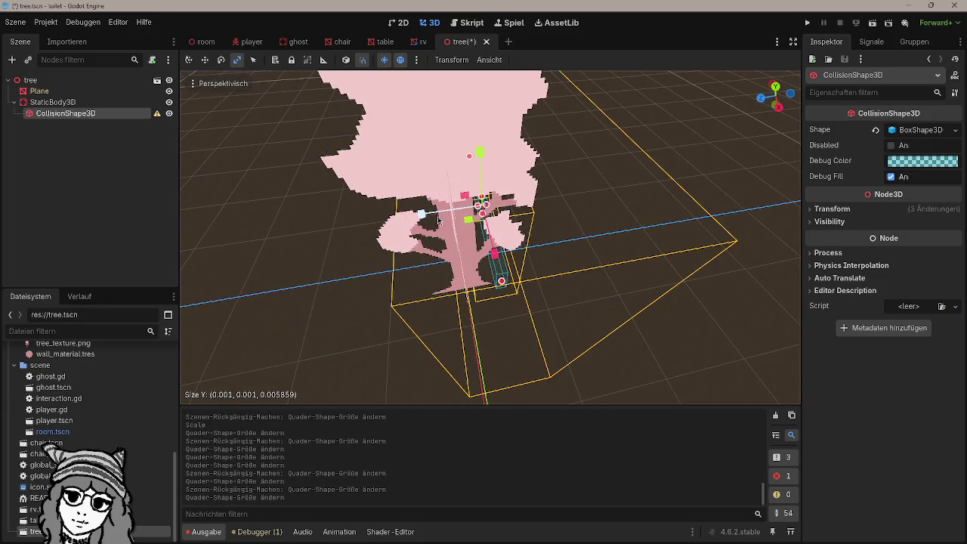
key("s")
mouse_move(212, 230)
left_mouse_down()
mouse_move(387, 231)
mouse_move(579, 189)
mouse_move(352, 187)
left_mouse_up()
key("ctrl+z")
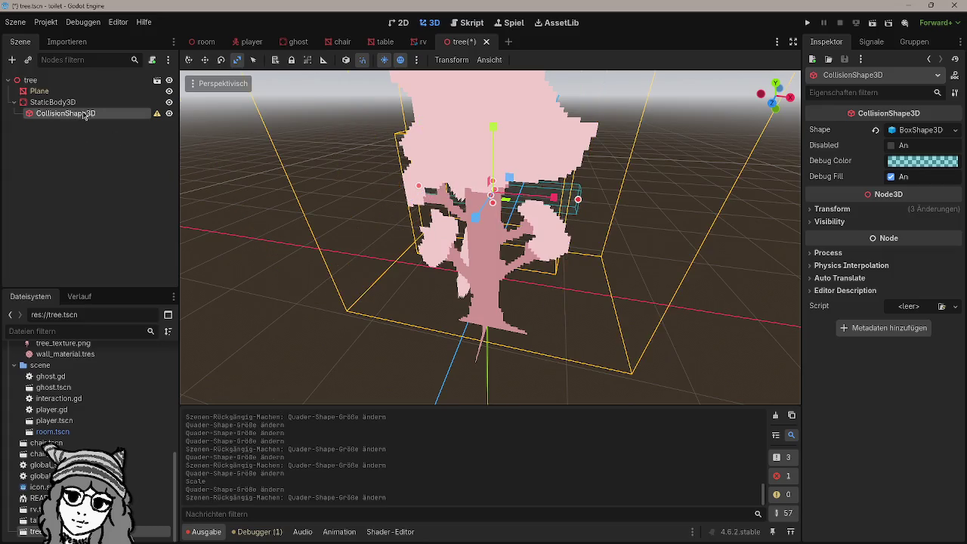
Step: Delete the collision shape and the StaticBody3D node
key("Return")
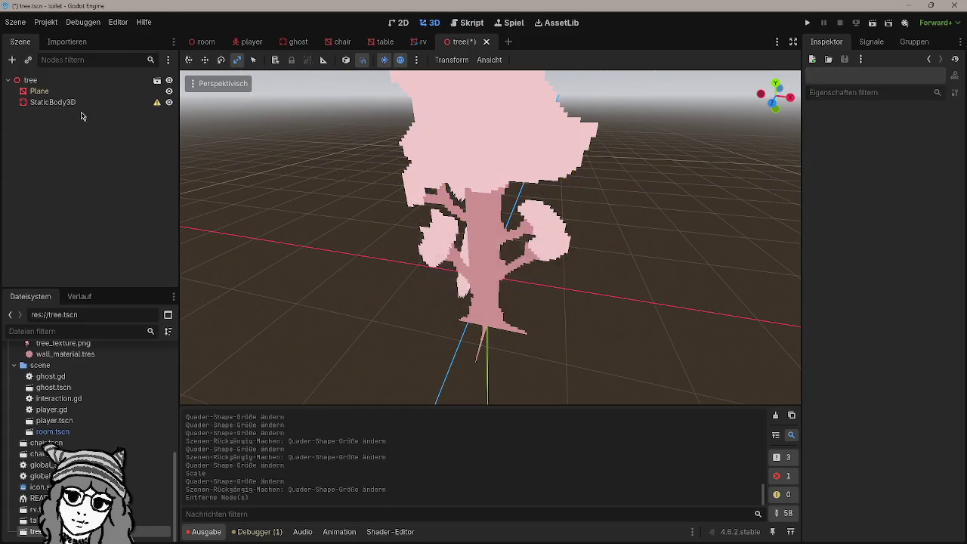
left_click(62, 106)
key("Delete")
key("Return")
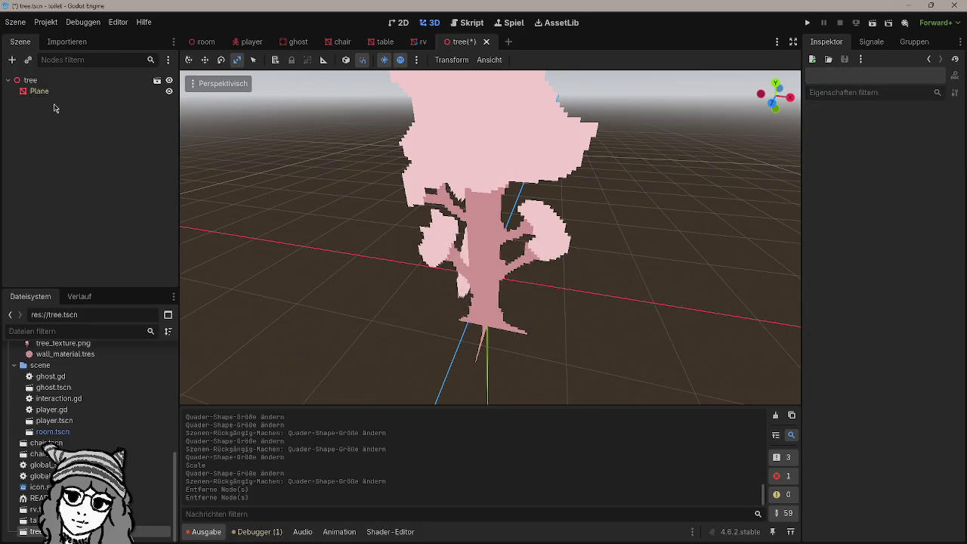
Step: Add a new StaticBody3D as a child of the tree root node
left_click(36, 80)
key("ctrl+a")
type("statoc")
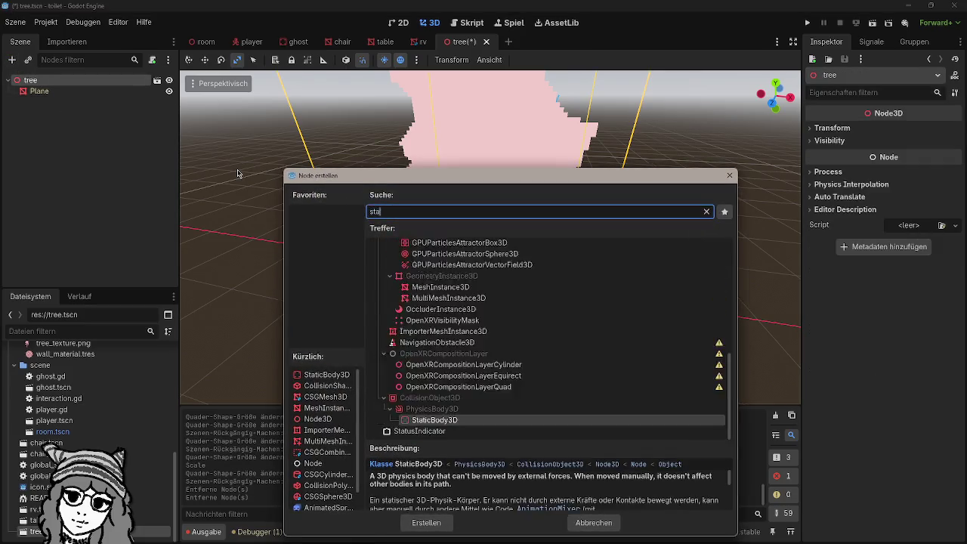
key("BackSpace")
key("BackSpace")
type("ic")
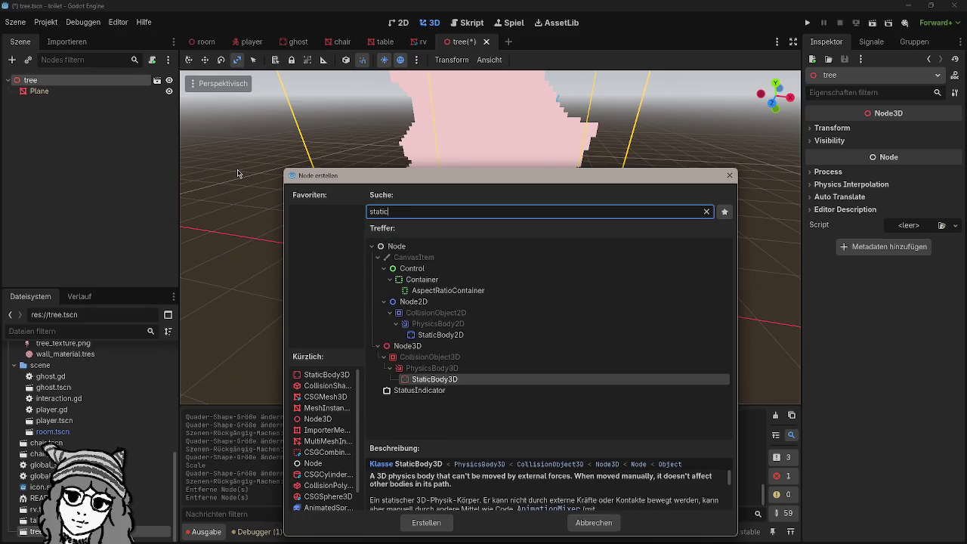
key("Return")
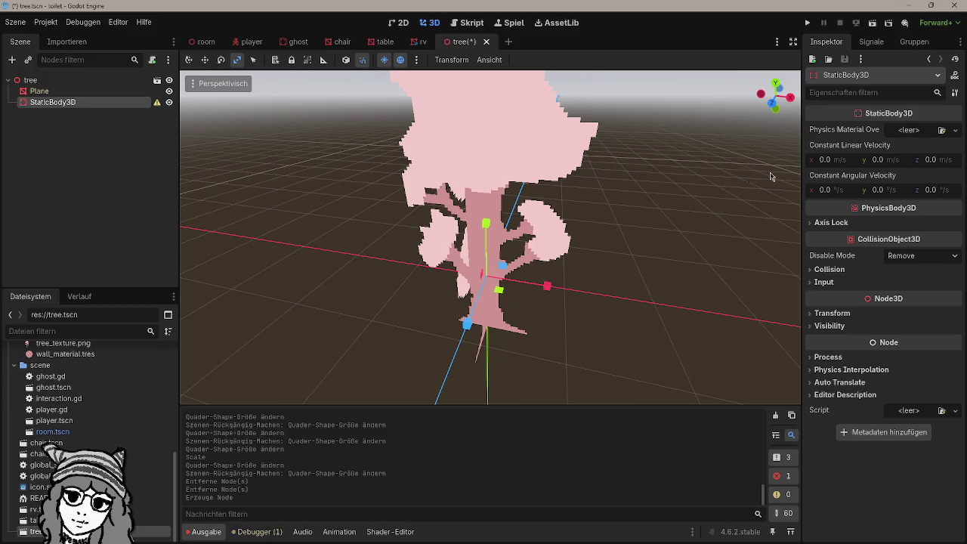
mouse_move(155, 106)
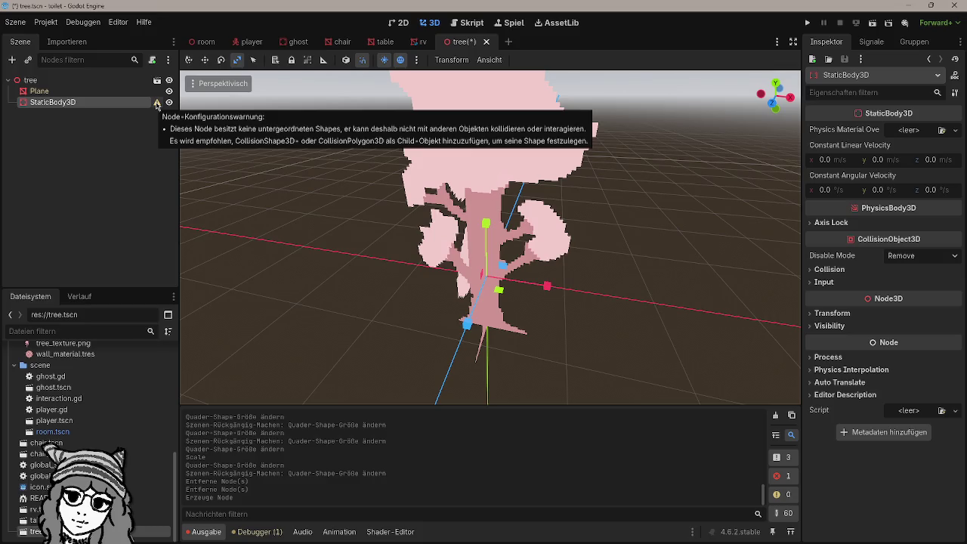
Step: Search 'collision' in the Add Child Node dialog and highlight CollisionShape3D
left_click(11, 60)
type("c")
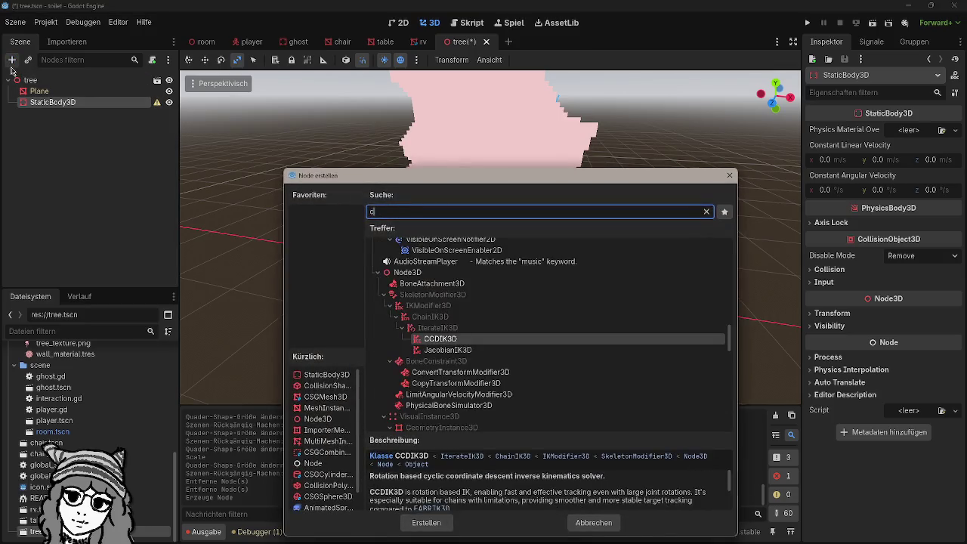
type("olissi")
key("BackSpace")
key("BackSpace")
key("BackSpace")
type("lisio")
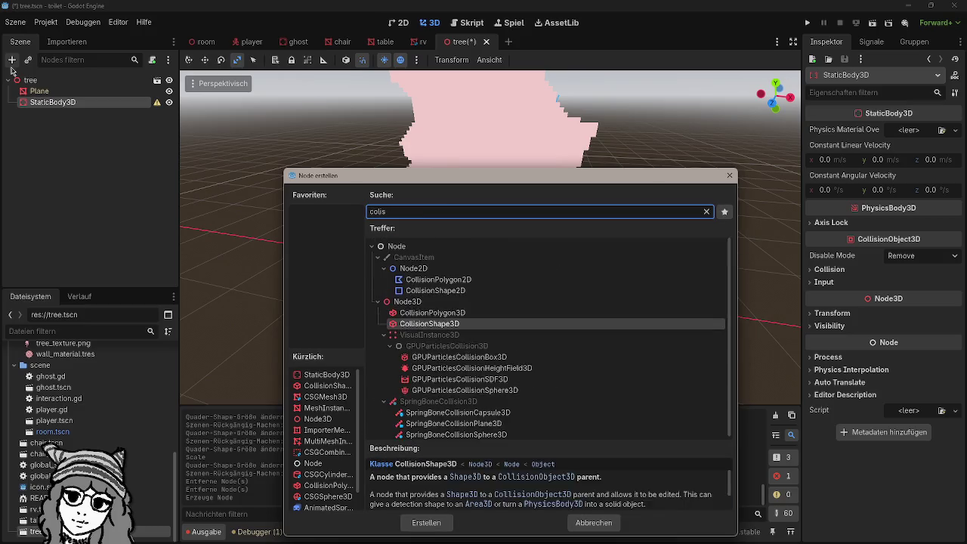
key("Down")
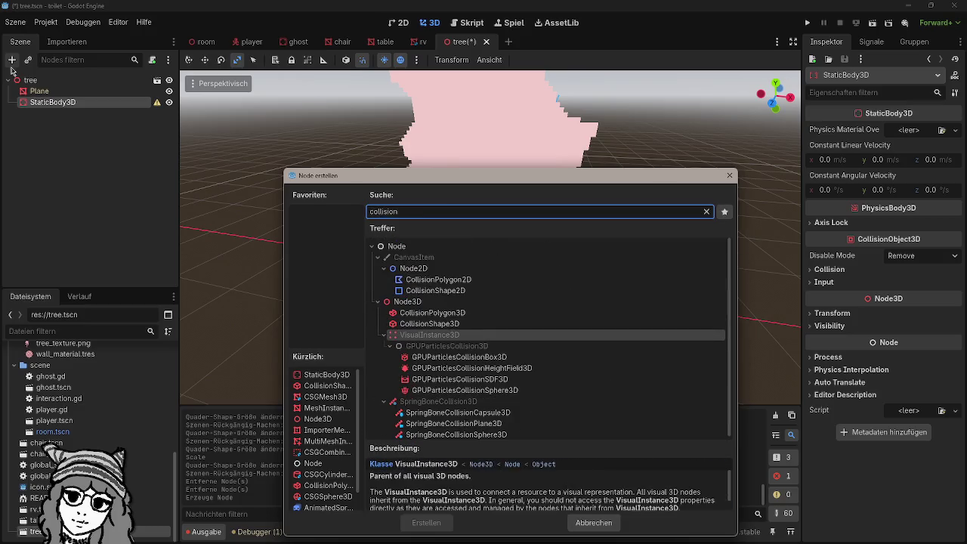
key("Up")
key("Down")
key("Up")
key("Up")
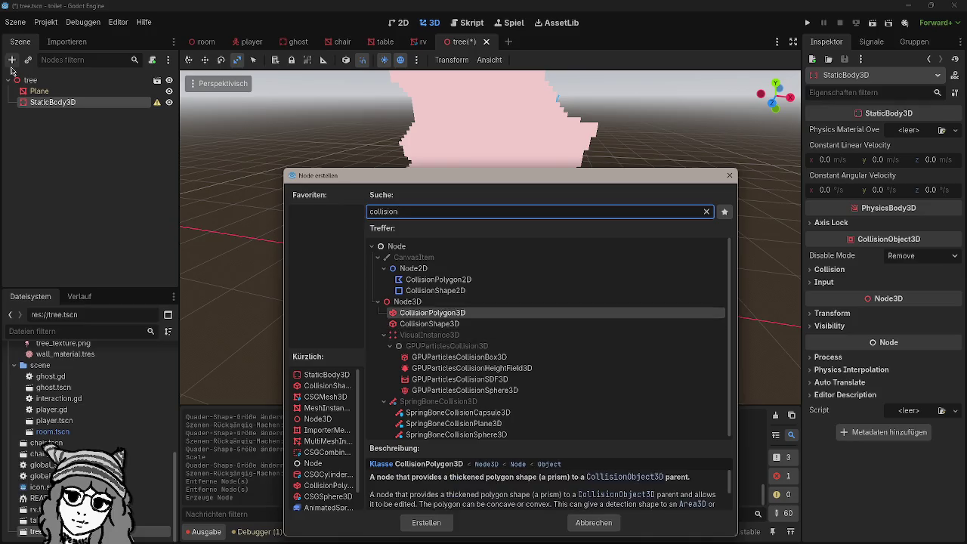
key("Down")
Step: Create the CollisionShape3D, give it a new CylinderShape3D, and save
key("Return")
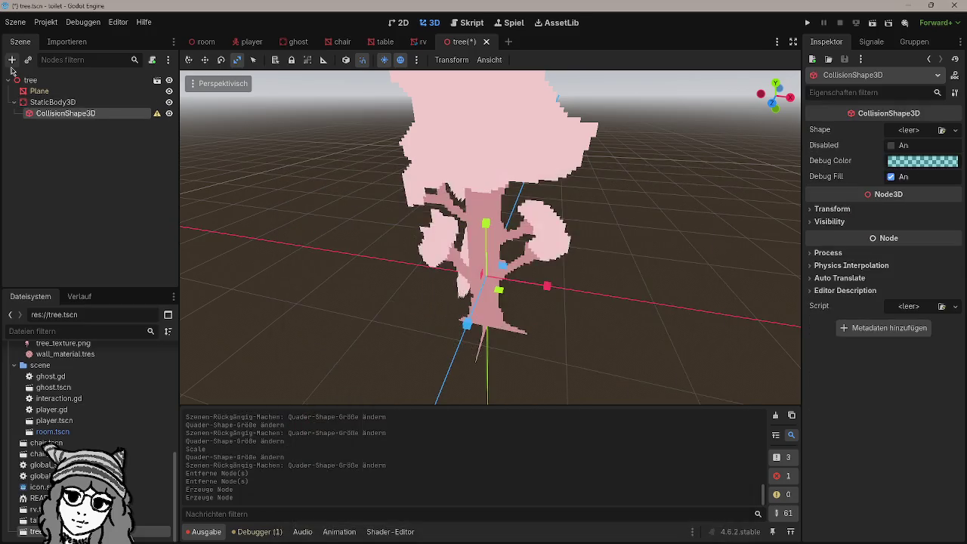
mouse_move(393, 80)
left_mouse_down()
mouse_move(615, 264)
mouse_move(800, 189)
left_mouse_up()
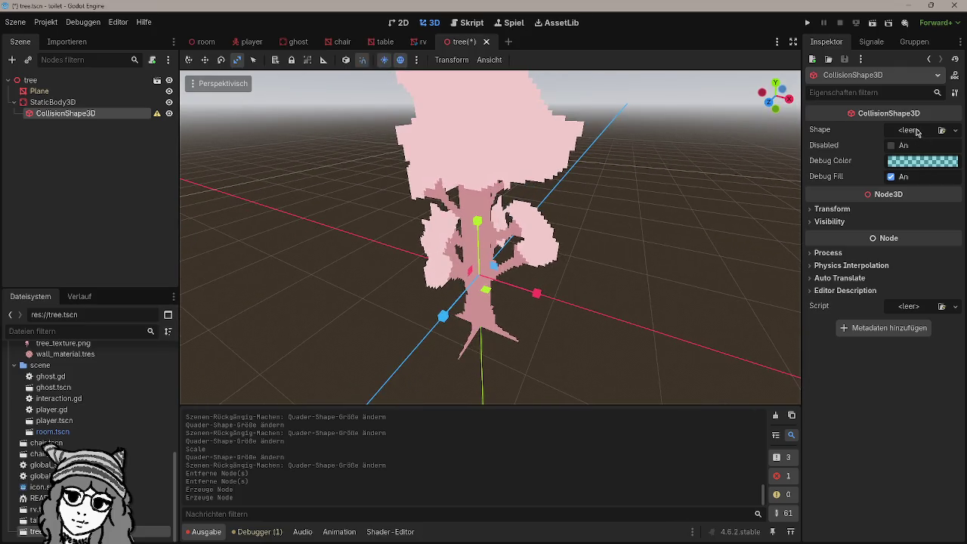
left_click(917, 132)
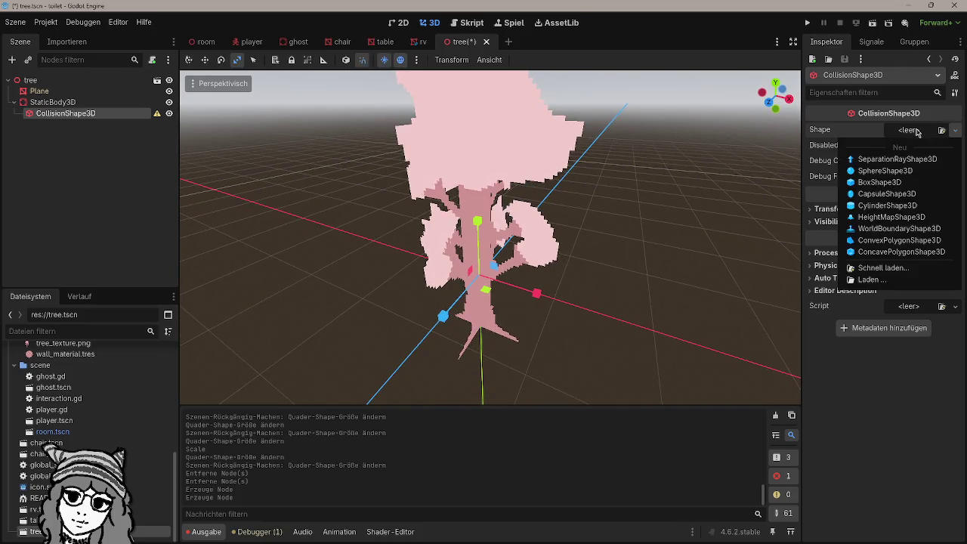
left_click(888, 205)
scroll(568, 308, "down", 5)
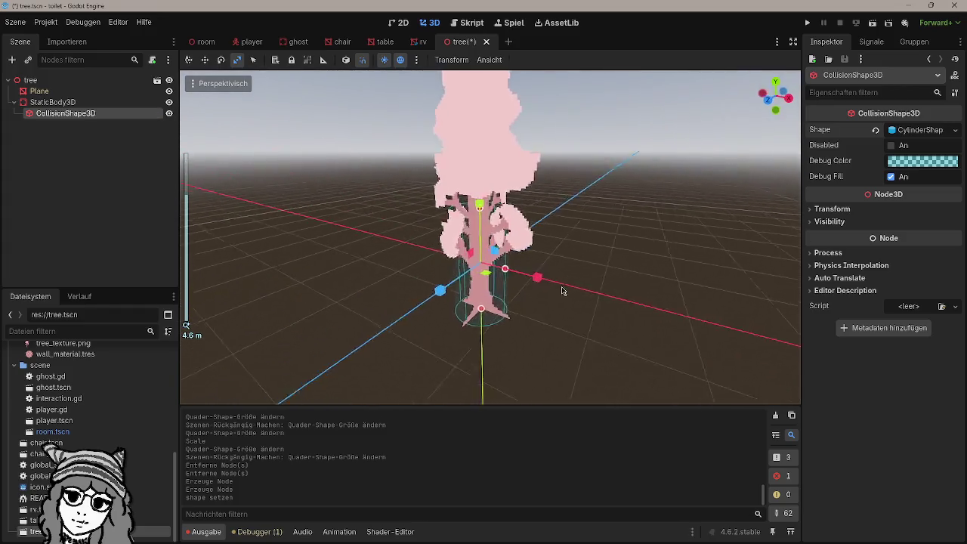
mouse_move(562, 291)
left_mouse_down()
mouse_move(634, 268)
mouse_move(635, 259)
mouse_move(598, 257)
mouse_move(592, 234)
left_mouse_up()
key("ctrl+s")
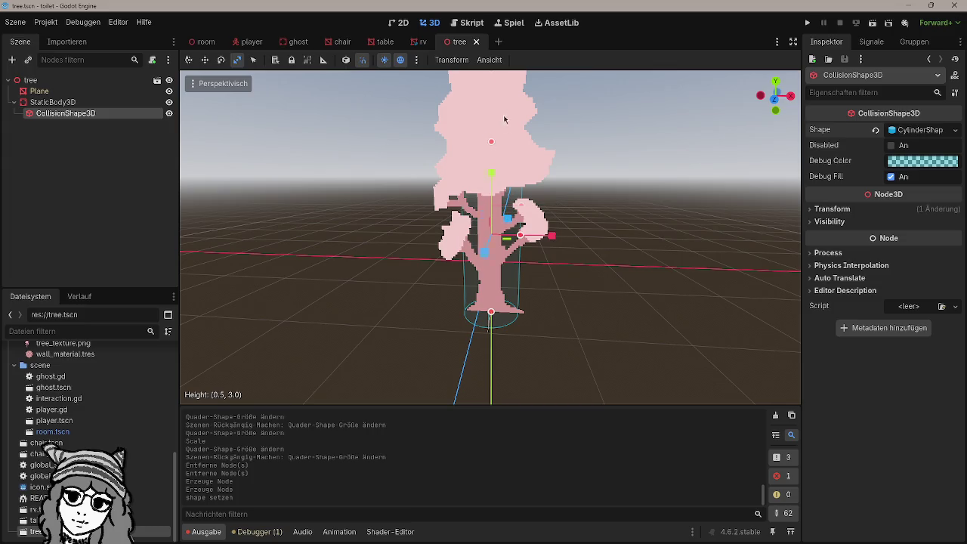
Step: Stretch the cylinder's height to 3.0 over the trunk, save, and run the game
left_click_drag(505, 119, 504, 148)
key("ctrl+s")
scroll(505, 227, "down", 5)
left_click(146, 139)
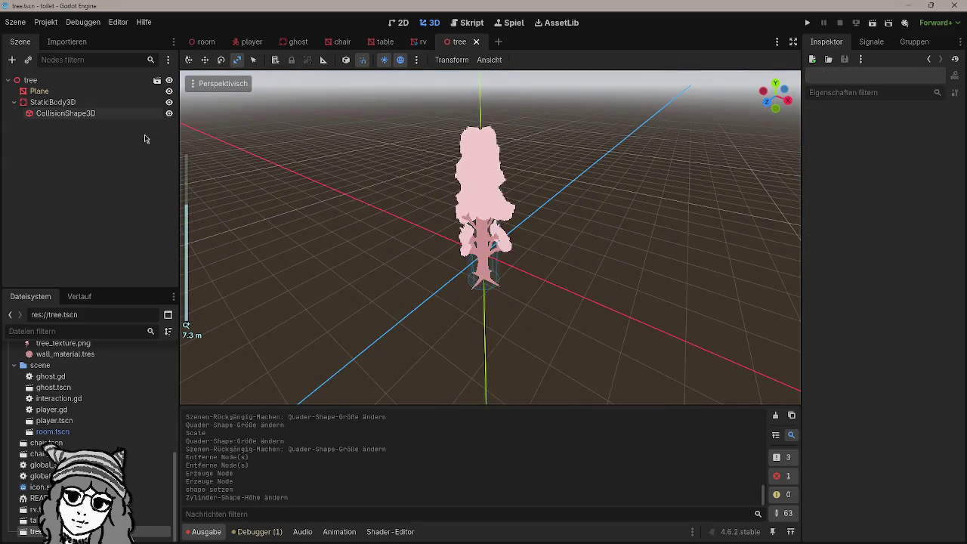
left_click(90, 113)
scroll(415, 181, "up", 6)
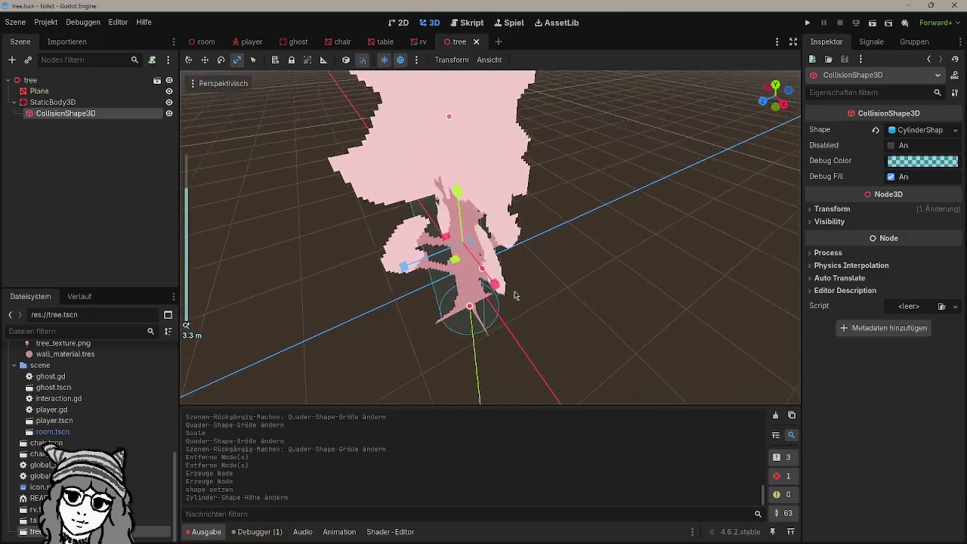
mouse_move(514, 295)
left_mouse_down()
mouse_move(488, 294)
mouse_move(569, 280)
left_mouse_up()
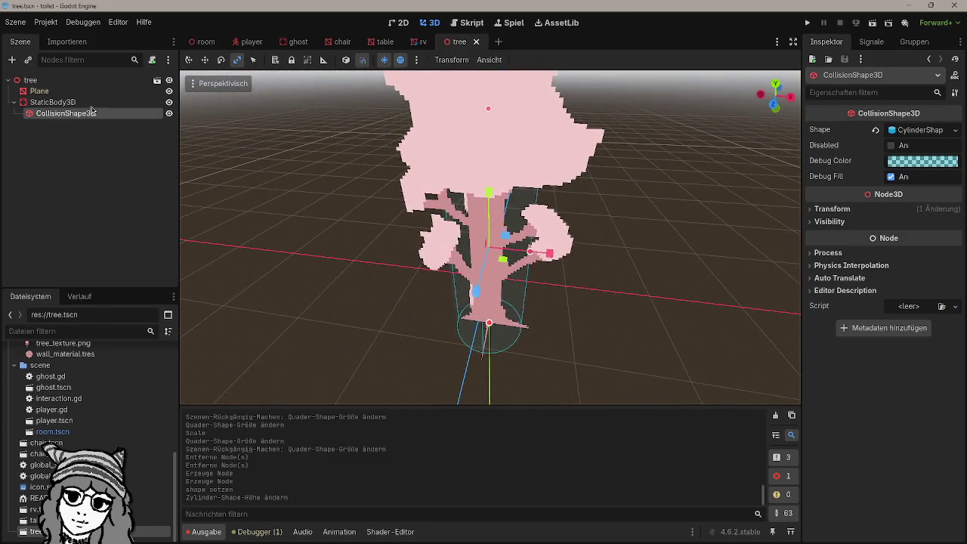
key("Up")
key("Up")
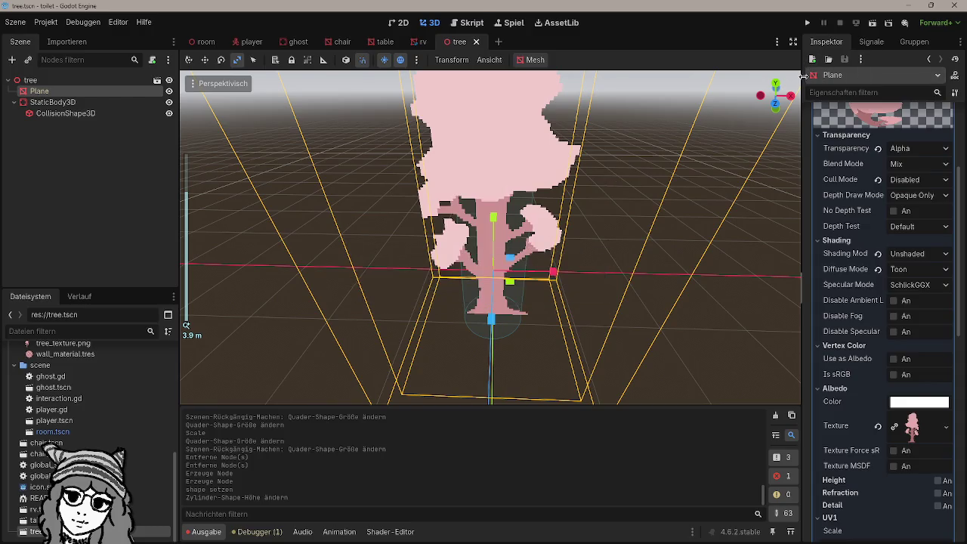
key("F5")
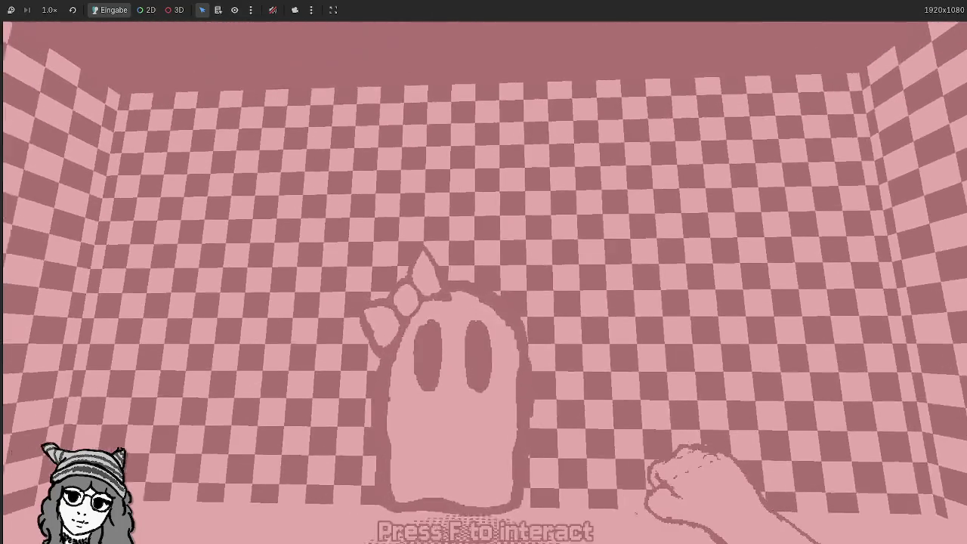
key("f")
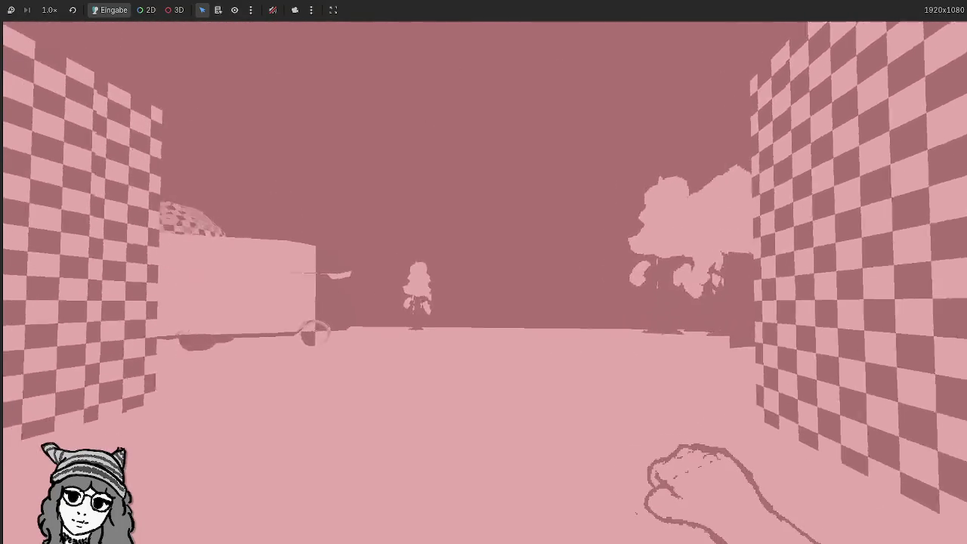
key("w")
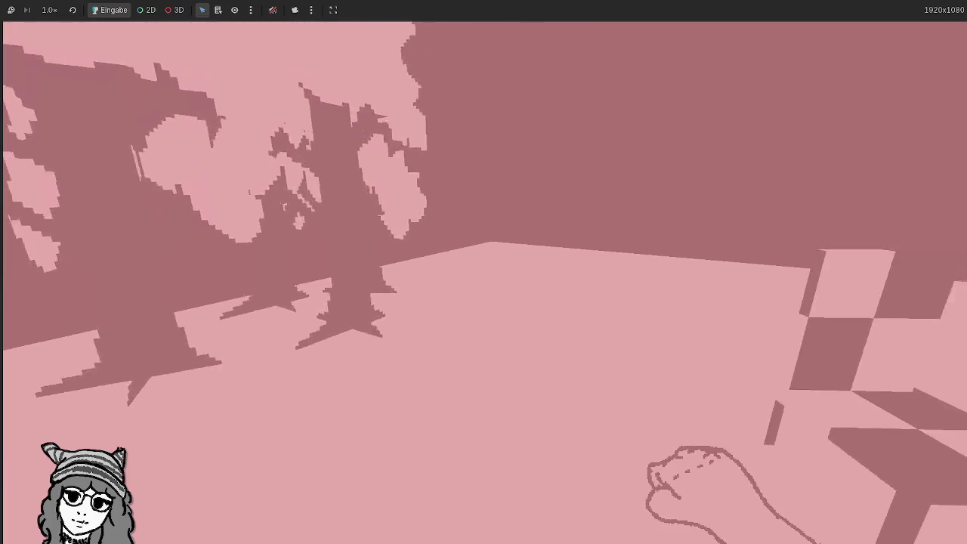
key("w")
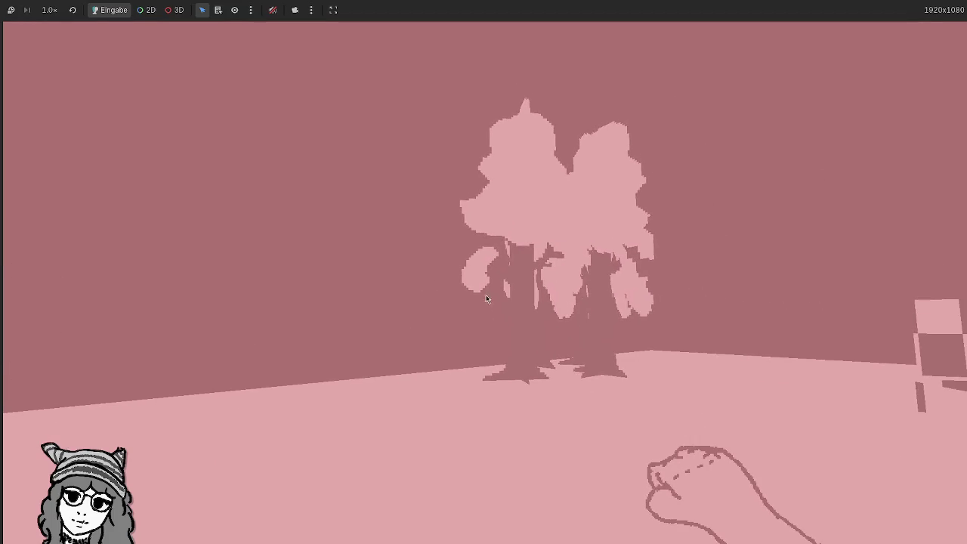
key("F8")
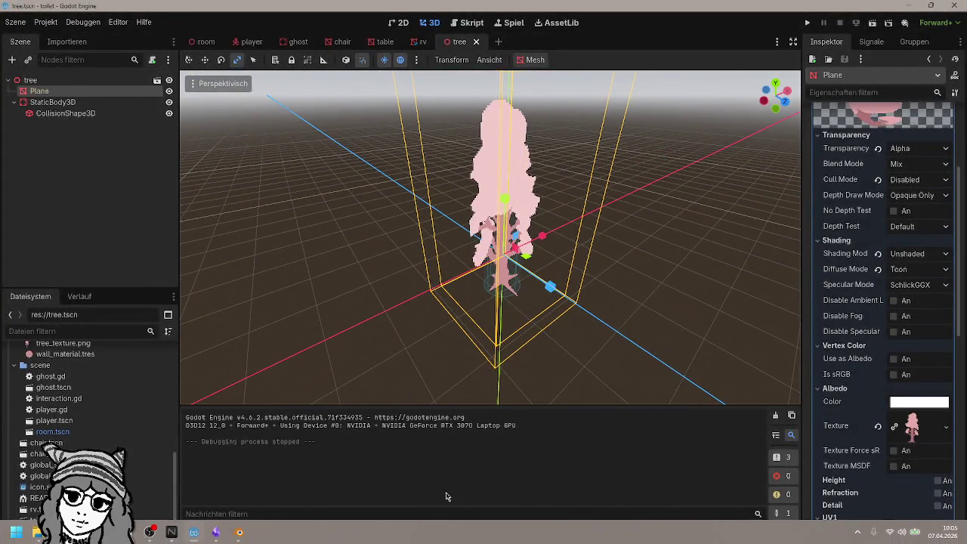
Step: In Blender, open camping.blend from Open Recent, saving tree.blend's changes first
left_click(239, 533)
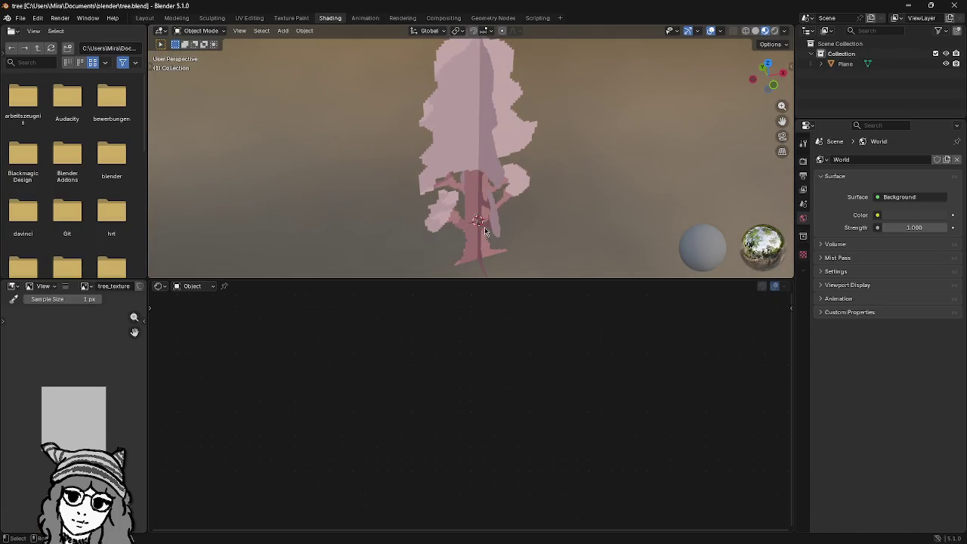
left_click(25, 19)
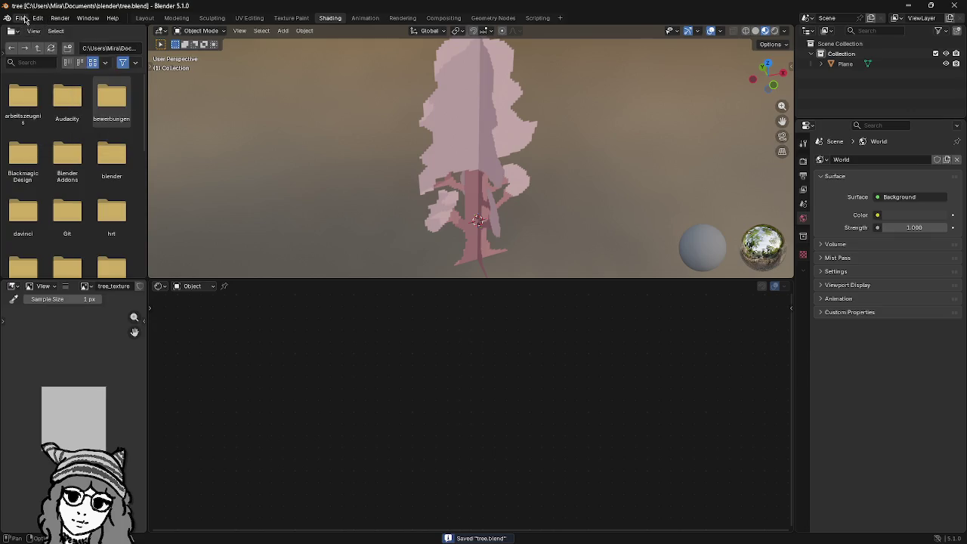
left_click(20, 18)
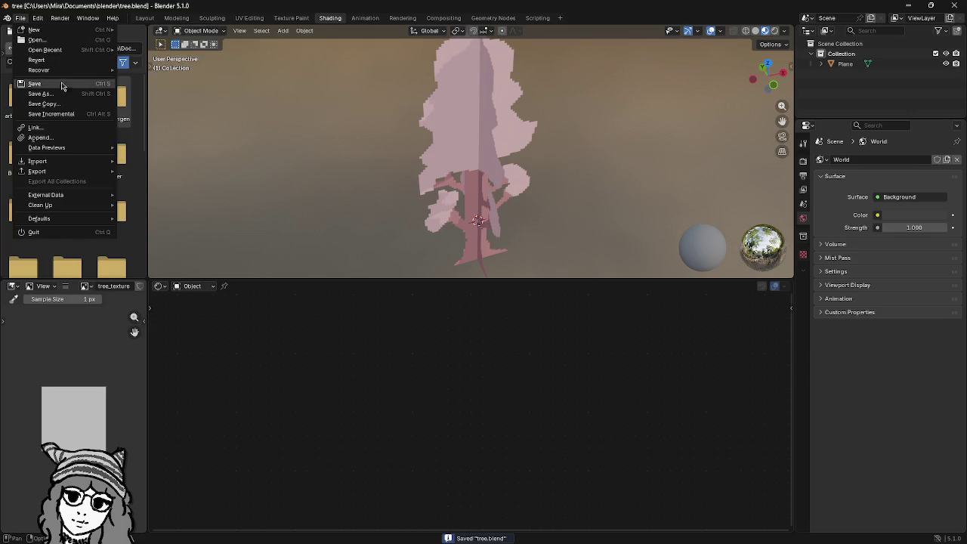
mouse_move(77, 50)
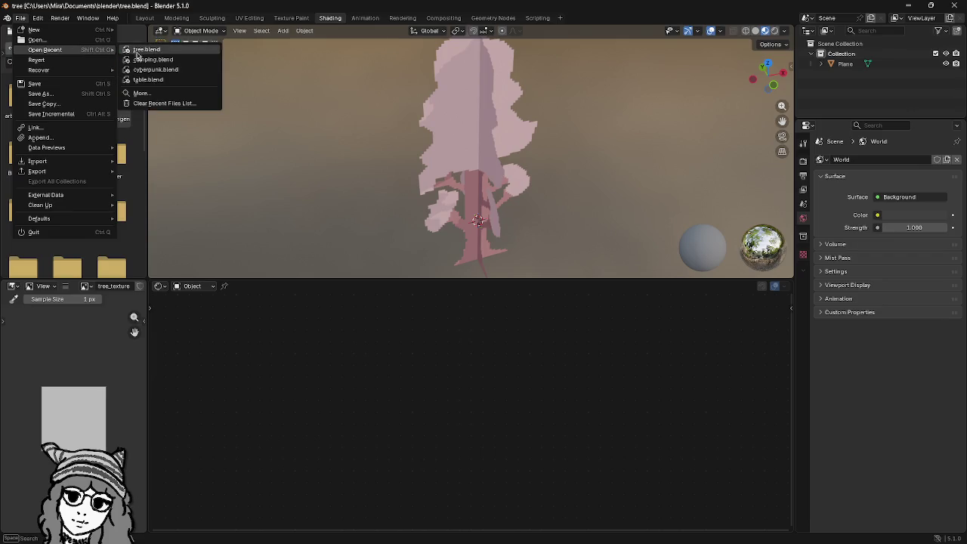
left_click(151, 60)
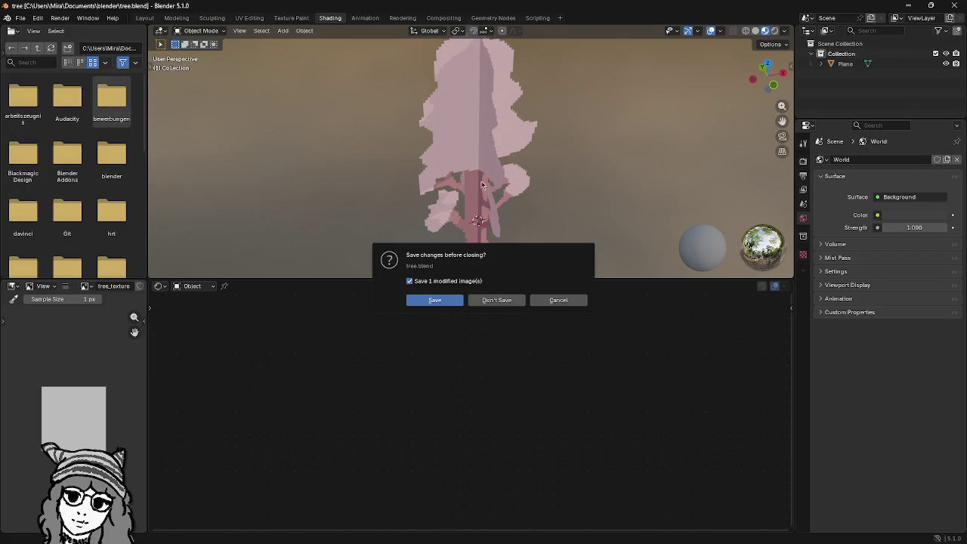
left_click(443, 301)
Step: Delete the wheel object, then select the ground Plane and look down on it
key("ctrl+s")
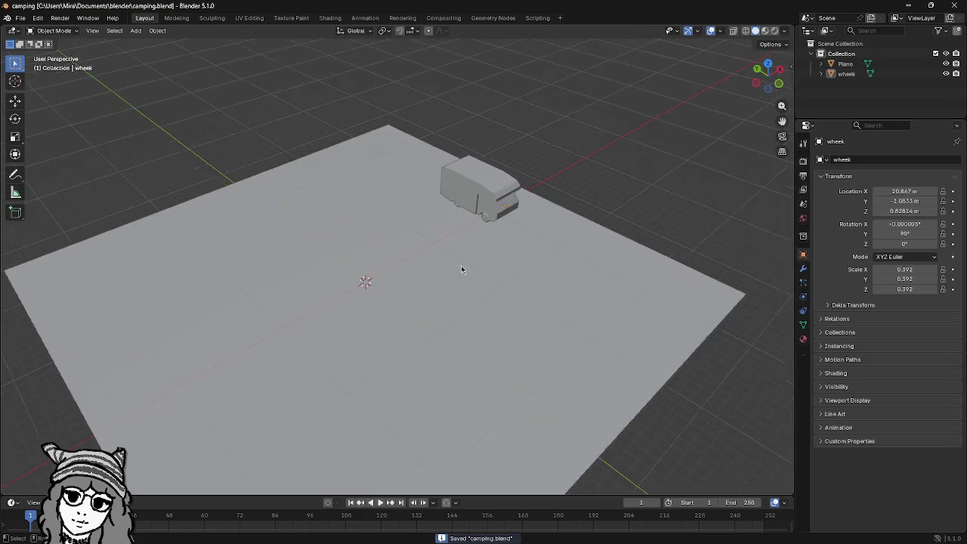
left_click(307, 195)
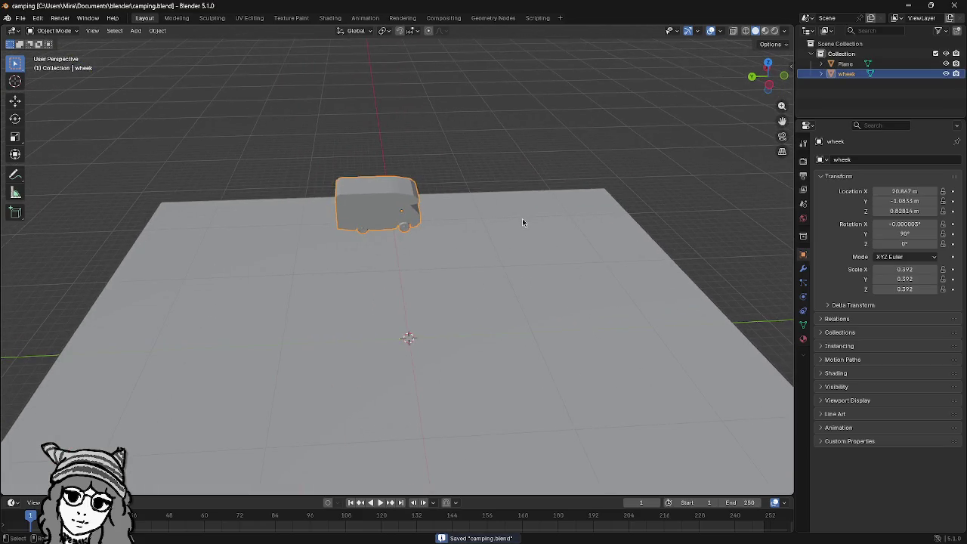
key("s")
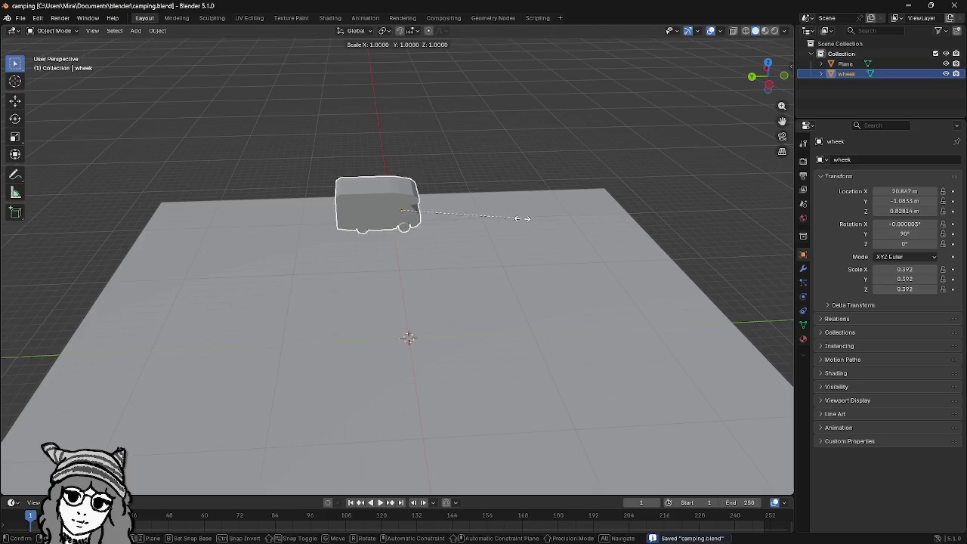
key("Escape")
key("Delete")
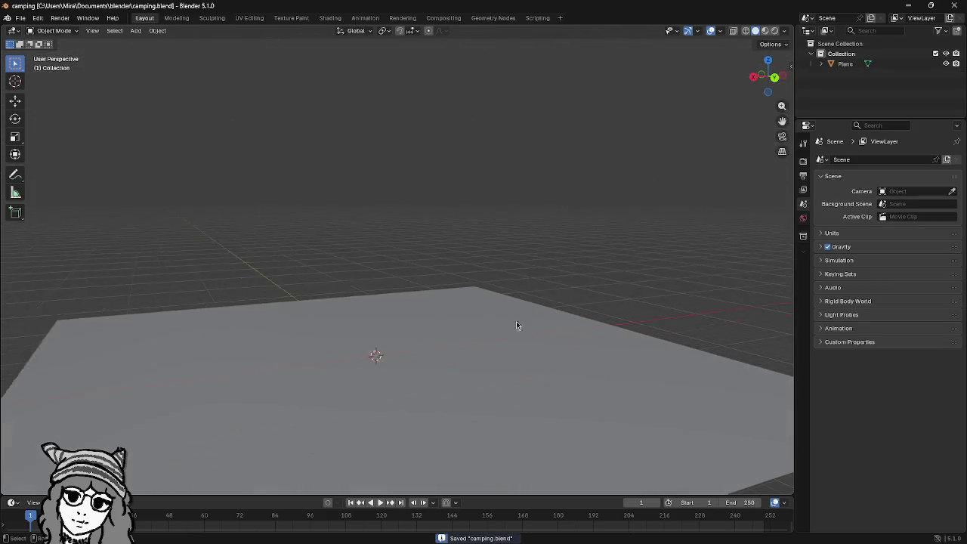
left_click(517, 325)
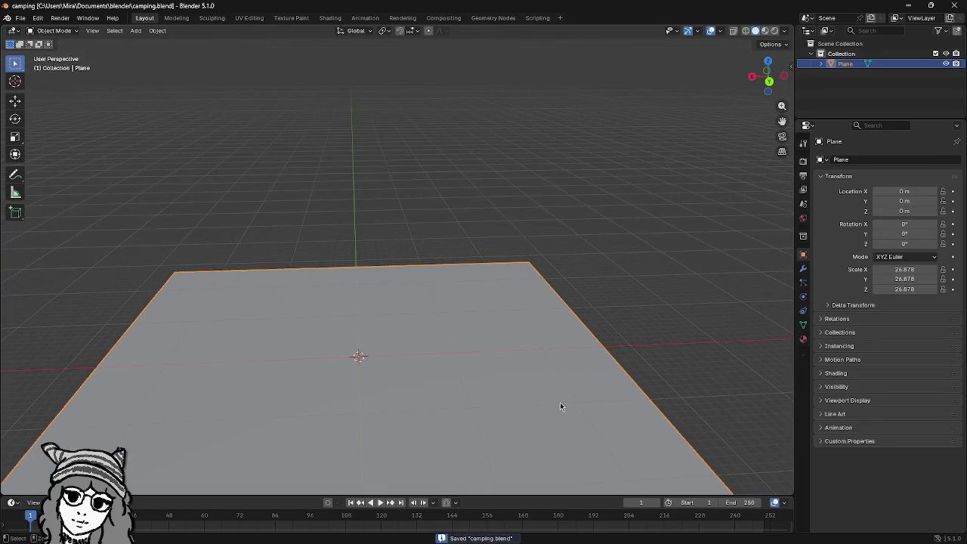
left_click_drag(560, 407, 566, 331)
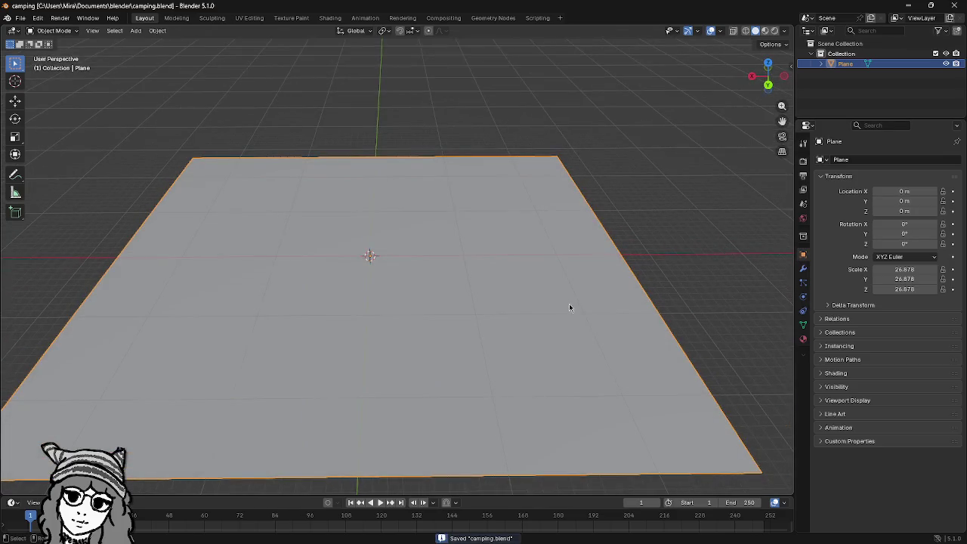
Step: Subdivide the plane's mesh twice as a trial, then undo back to object mode
key("Tab")
right_click(412, 253)
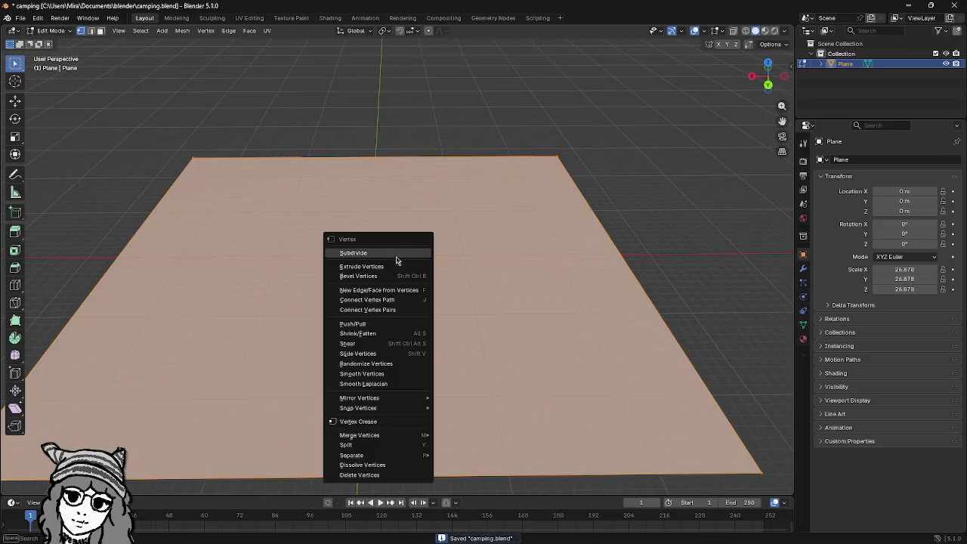
left_click(399, 255)
right_click(399, 255)
left_click(399, 254)
right_click(398, 255)
key("Escape")
key("ctrl+z")
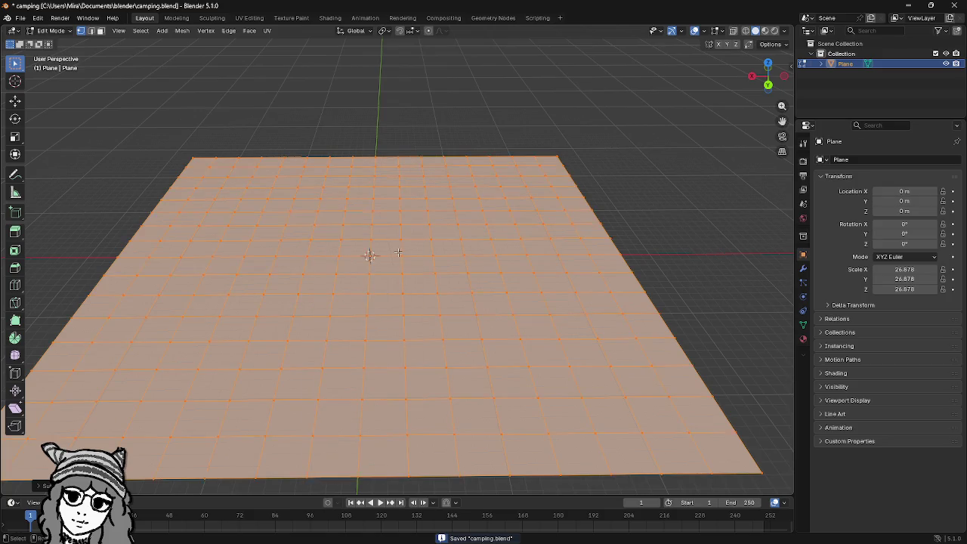
Step: Orbit around the plane and save the camping project
scroll(375, 255, "down", 3)
key("Tab")
mouse_move(375, 254)
left_mouse_down()
mouse_move(611, 300)
mouse_move(553, 297)
mouse_move(629, 314)
mouse_move(549, 317)
mouse_move(553, 325)
mouse_move(446, 320)
mouse_move(421, 305)
mouse_move(542, 320)
mouse_move(340, 237)
left_mouse_up()
key("ctrl+s")
key("ctrl+s")
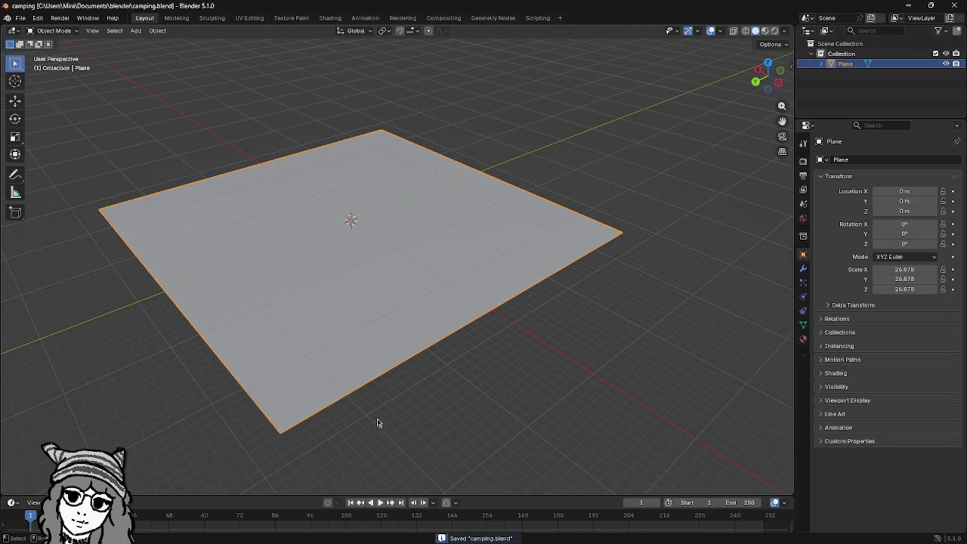
mouse_move(574, 292)
left_mouse_down()
mouse_move(576, 325)
mouse_move(569, 307)
mouse_move(547, 333)
mouse_move(522, 327)
mouse_move(557, 326)
mouse_move(492, 326)
mouse_move(583, 333)
left_mouse_up()
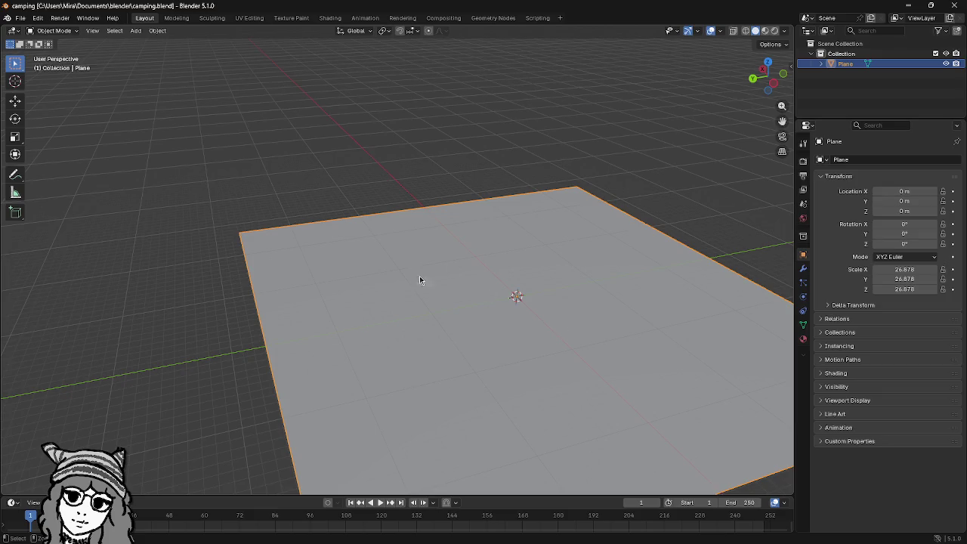
key("ctrl+s")
mouse_move(421, 280)
left_mouse_down()
mouse_move(703, 294)
mouse_move(581, 313)
mouse_move(663, 305)
mouse_move(574, 337)
mouse_move(557, 318)
mouse_move(447, 296)
mouse_move(442, 316)
mouse_move(518, 266)
mouse_move(496, 292)
mouse_move(507, 259)
mouse_move(524, 280)
left_mouse_up()
Step: Inspect the mesh from a lower angle, then scale the plane to 29.824
key("Tab")
left_click_drag(467, 268, 499, 285)
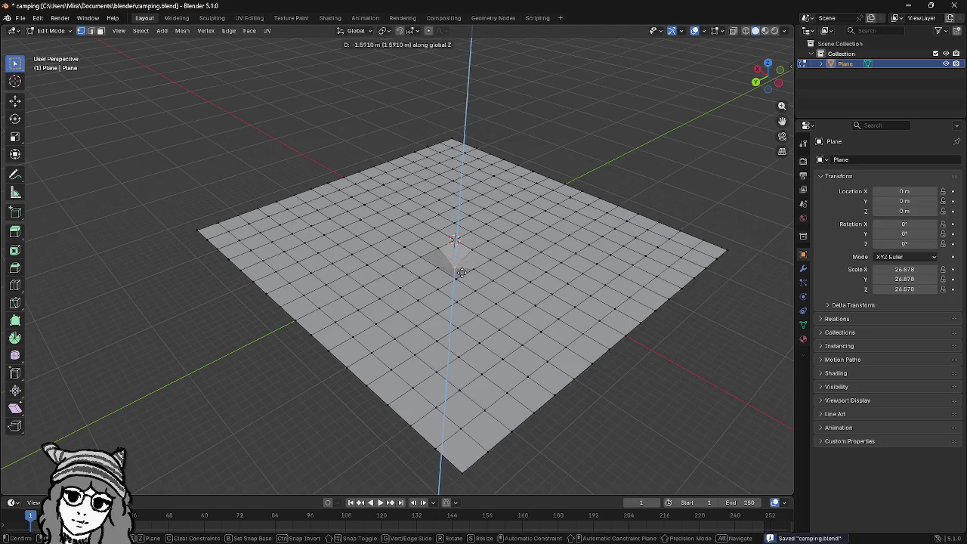
right_click(461, 272)
left_click_drag(586, 201, 619, 181)
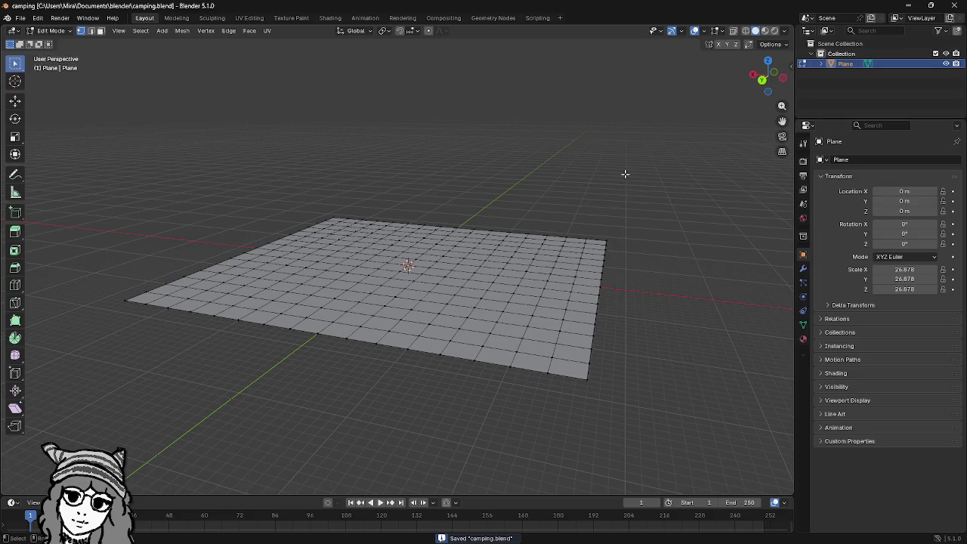
key("Tab")
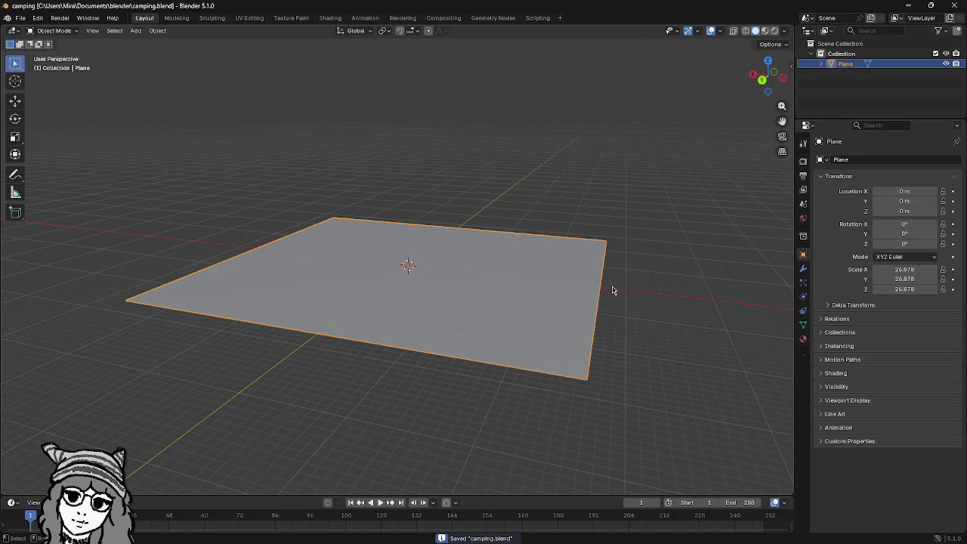
left_click_drag(640, 301, 572, 315)
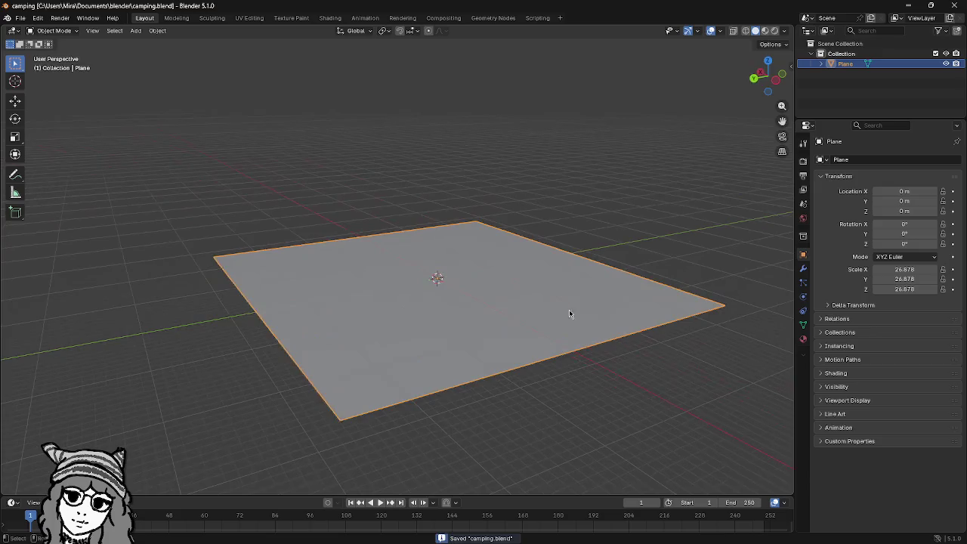
key("s")
left_click(559, 307)
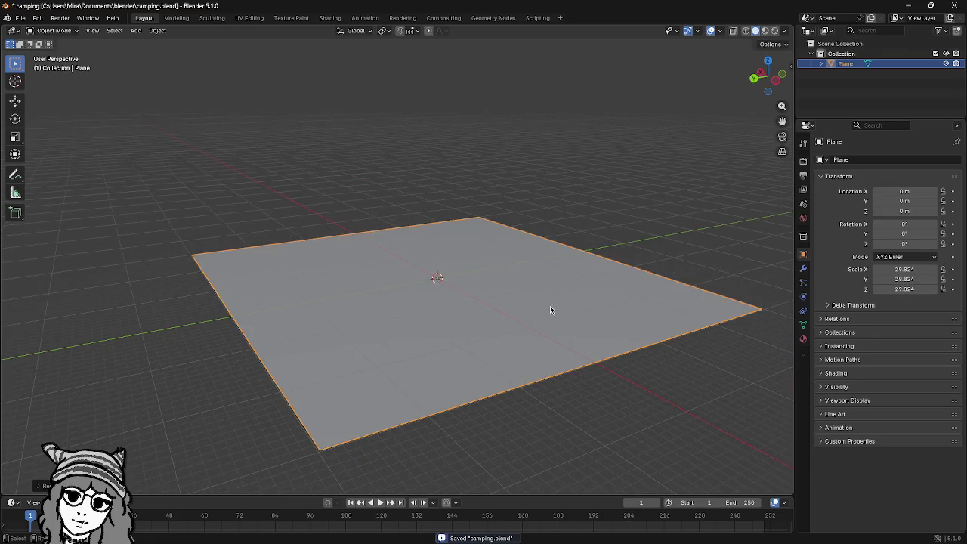
Step: Select all vertices and subdivide the scaled plane into a denser grid
key("Tab")
key("ctrl+v")
key("Escape")
key("a")
key("ctrl+v")
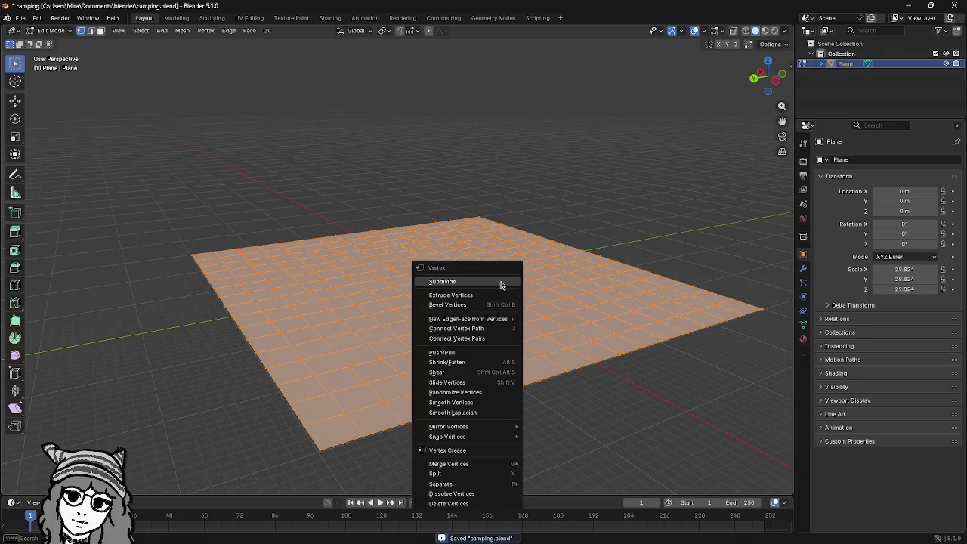
left_click(498, 283)
key("alt+a")
left_click_drag(605, 234, 622, 270)
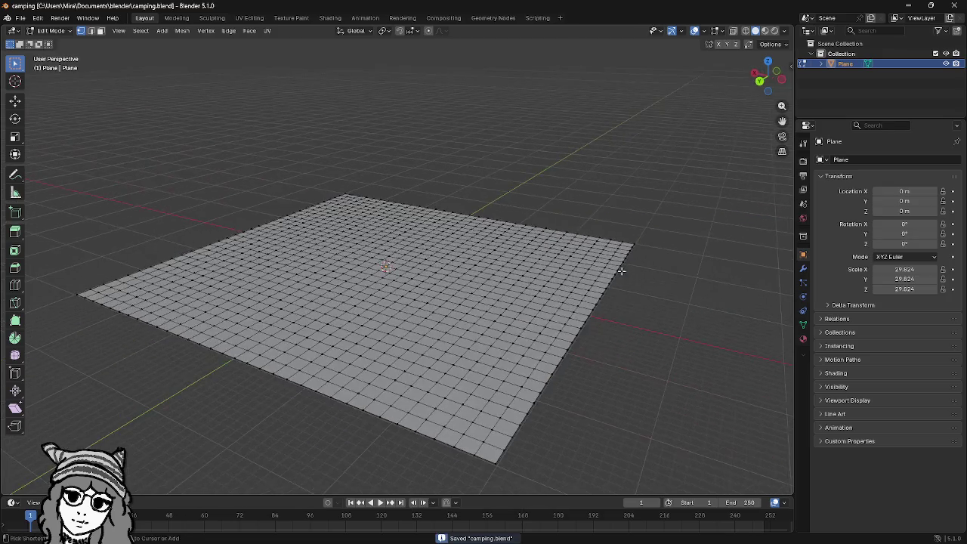
key("Tab")
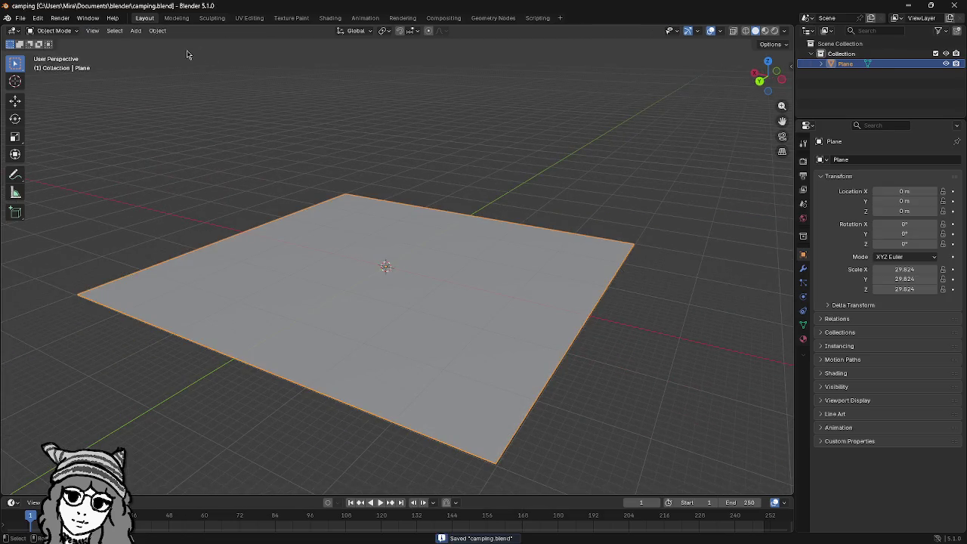
Step: In the Sculpting workspace, sculpt trial ridges and a looping bump across the plane
left_click(212, 20)
scroll(442, 244, "down", 5)
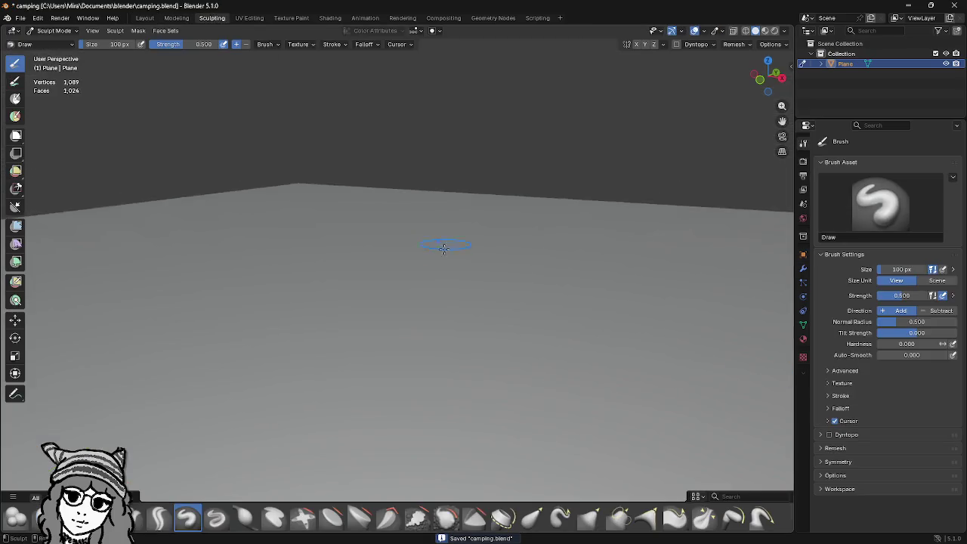
mouse_move(522, 347)
left_mouse_down()
mouse_move(612, 252)
mouse_move(539, 392)
left_mouse_up()
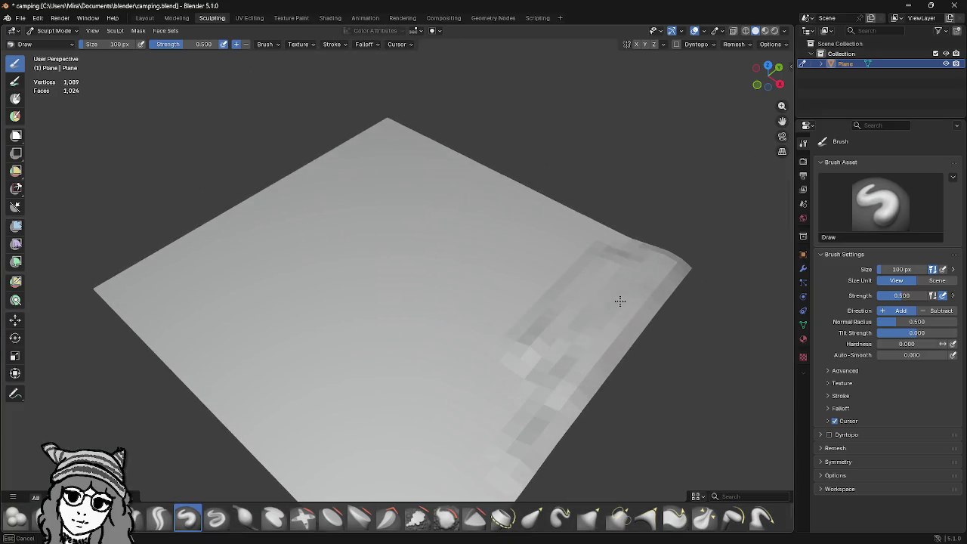
mouse_move(620, 302)
left_mouse_down()
mouse_move(674, 229)
mouse_move(654, 315)
mouse_move(492, 326)
mouse_move(540, 280)
mouse_move(557, 298)
mouse_move(193, 62)
left_mouse_up()
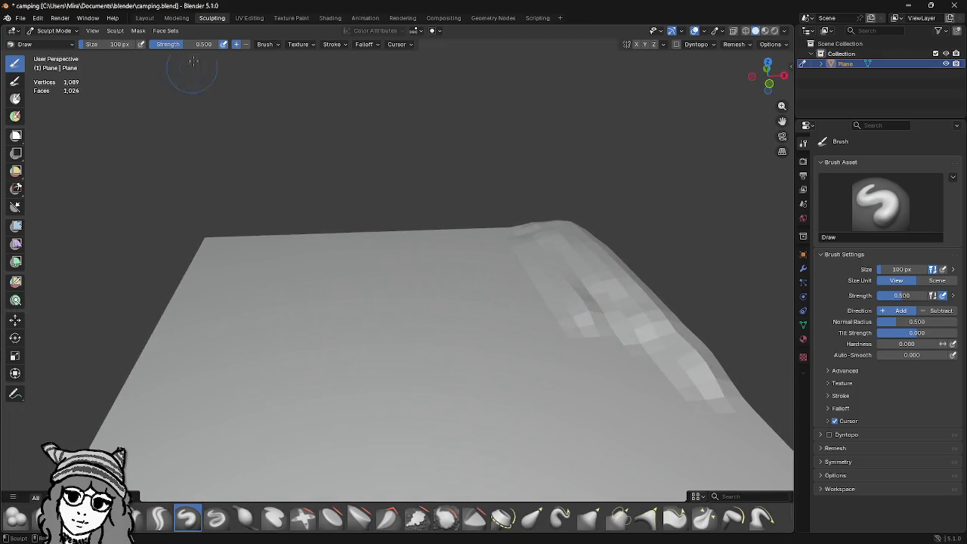
left_click_drag(423, 299, 252, 276)
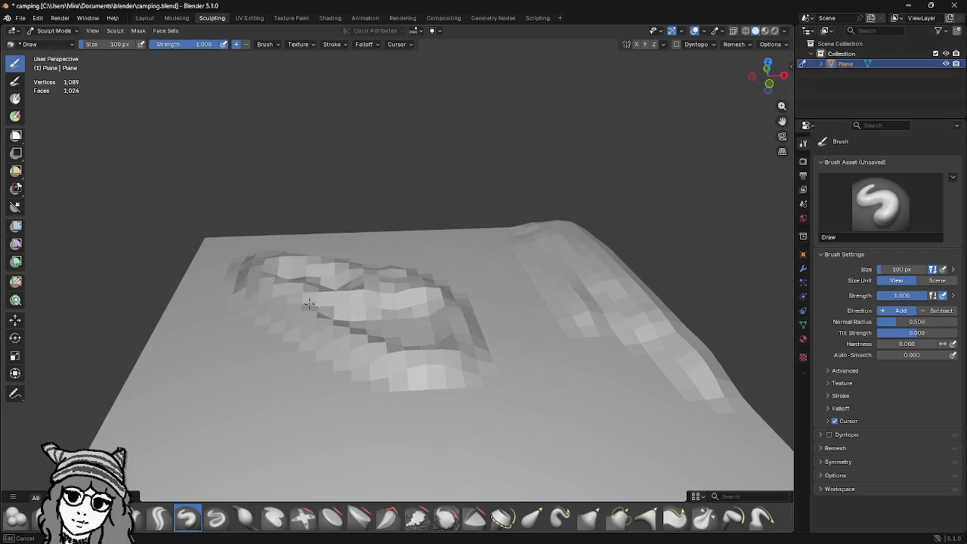
mouse_move(456, 298)
left_mouse_down()
mouse_move(233, 277)
mouse_move(691, 392)
mouse_move(151, 348)
mouse_move(724, 409)
left_mouse_up()
scroll(594, 443, "down", 5)
mouse_move(525, 416)
left_mouse_down()
mouse_move(589, 363)
mouse_move(529, 371)
left_mouse_up()
Step: Undo the sculpt strokes so the plane is flat again
key("ctrl+z")
key("ctrl+z")
key("ctrl+z")
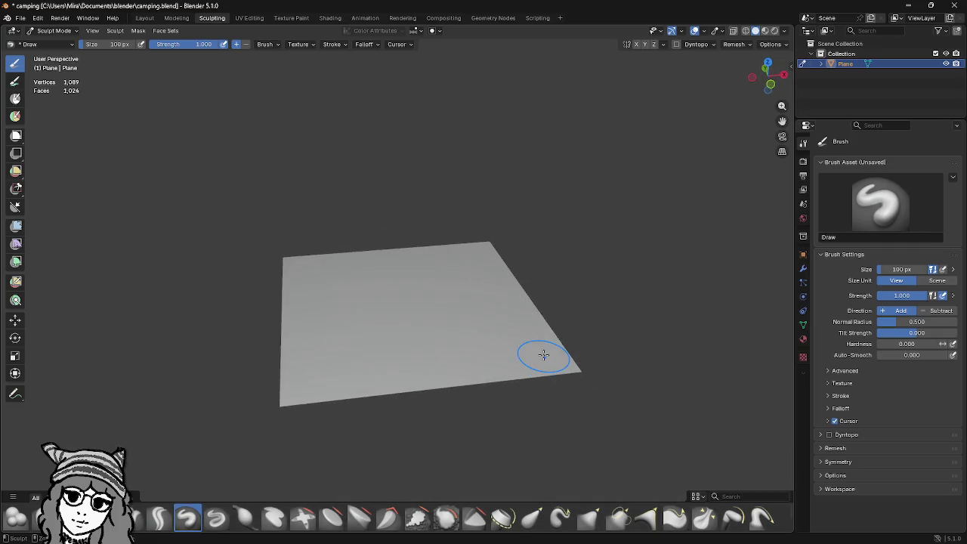
scroll(388, 300, "up", 2)
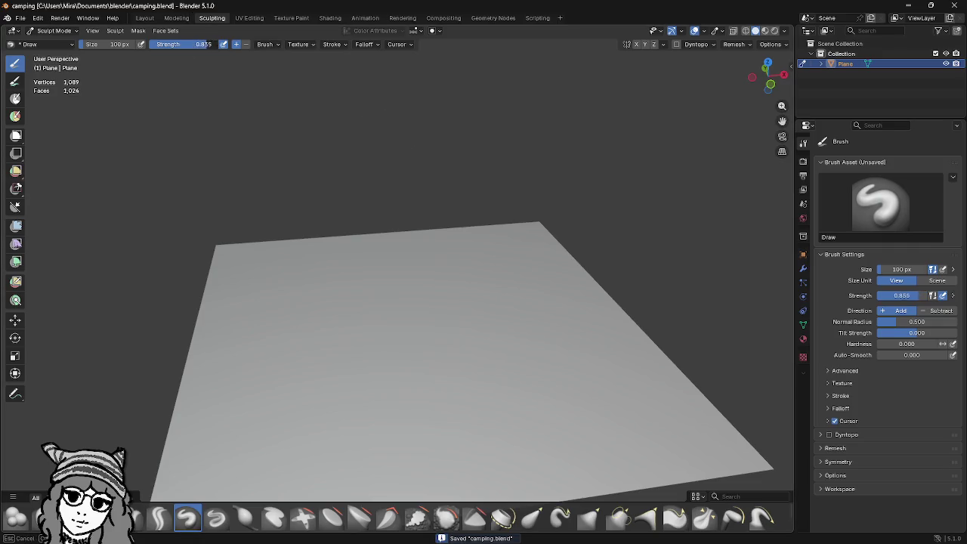
left_click_drag(325, 124, 255, 253)
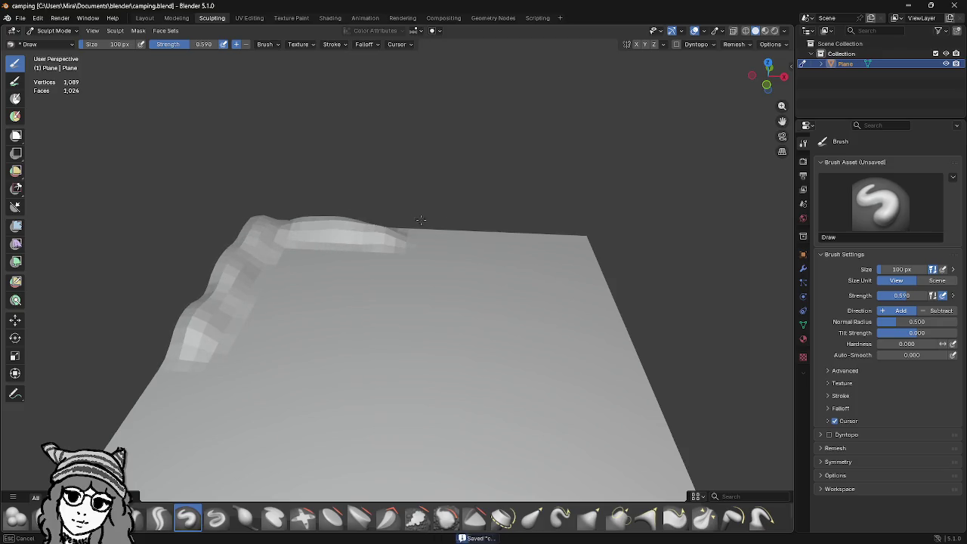
left_click_drag(397, 239, 536, 242)
key("ctrl+z")
key("ctrl+z")
key("ctrl+z")
mouse_move(416, 289)
left_mouse_down()
mouse_move(453, 273)
mouse_move(449, 262)
mouse_move(512, 277)
left_mouse_up()
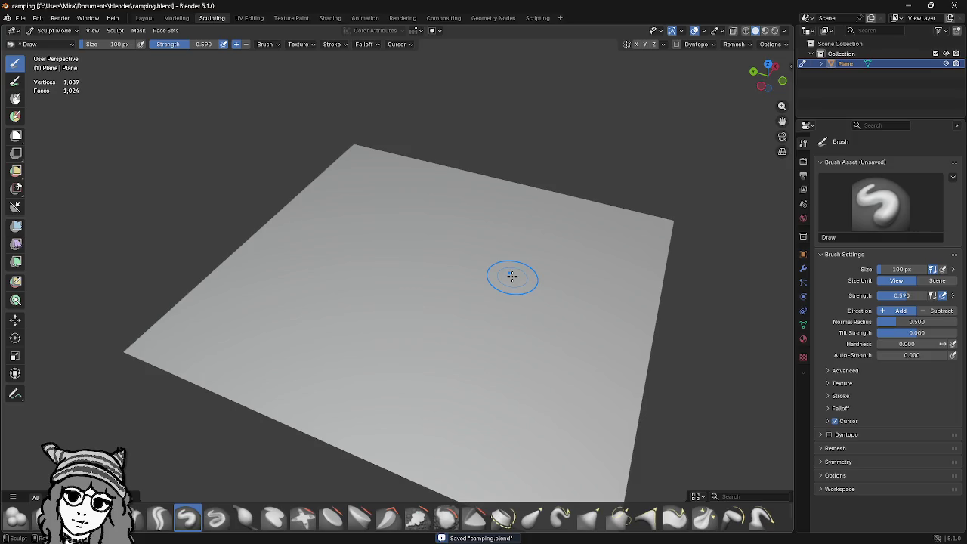
Step: View the mesh grid in Edit Mode, then return to the Layout workspace
key("Tab")
key("Tab")
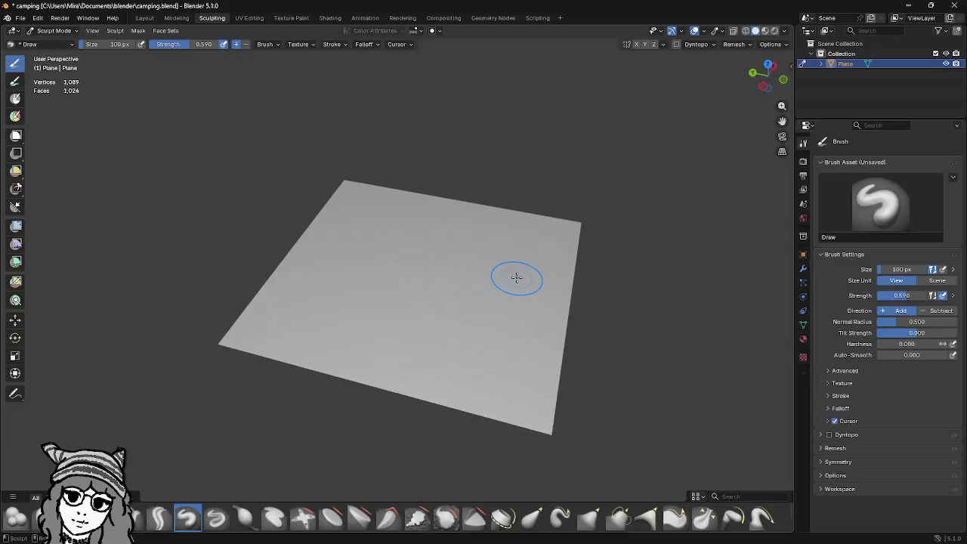
key("m")
key("Tab")
key("Tab")
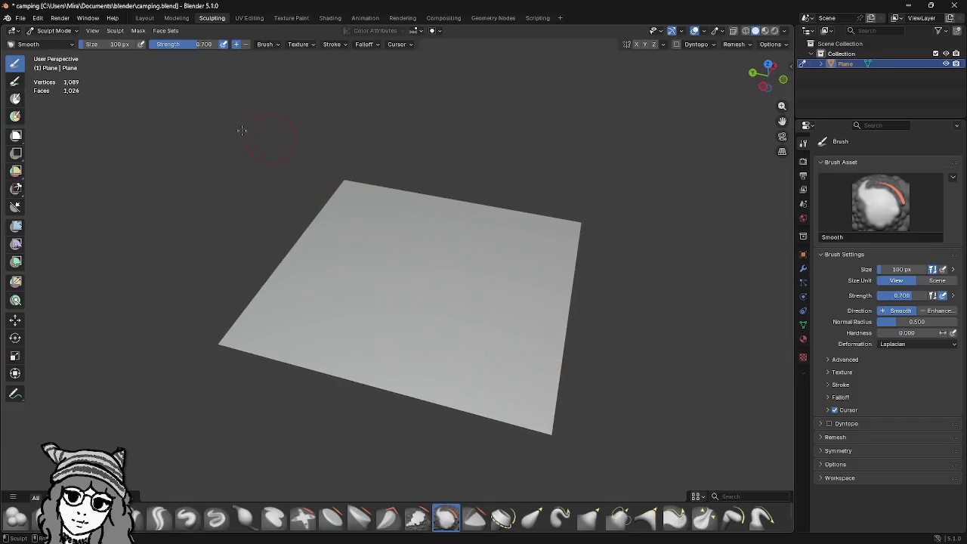
left_click(144, 18)
scroll(477, 284, "up", 2)
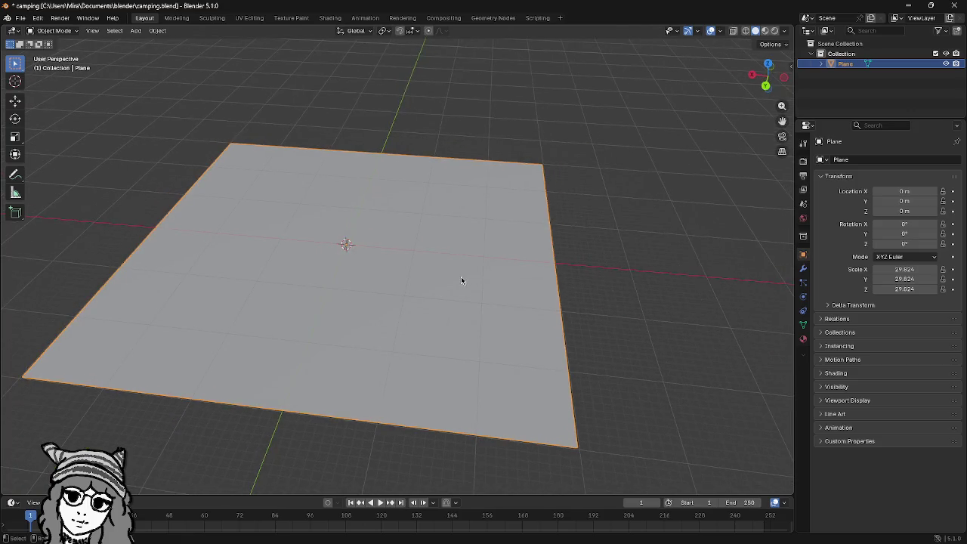
Step: Scale the plane up to 59.098, save, and check its mesh in Edit Mode
key("s")
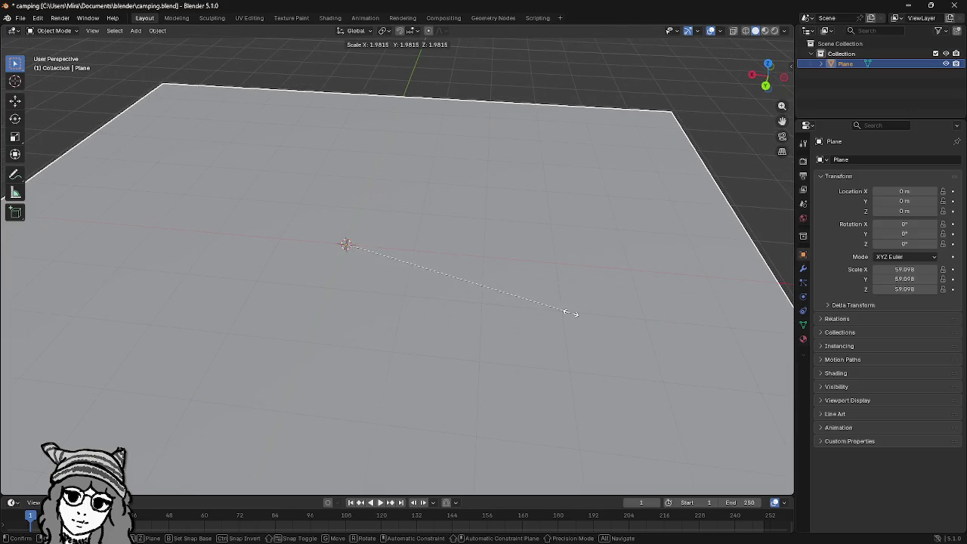
left_click(571, 313)
key("ctrl+s")
scroll(453, 272, "down", 5)
key("Tab")
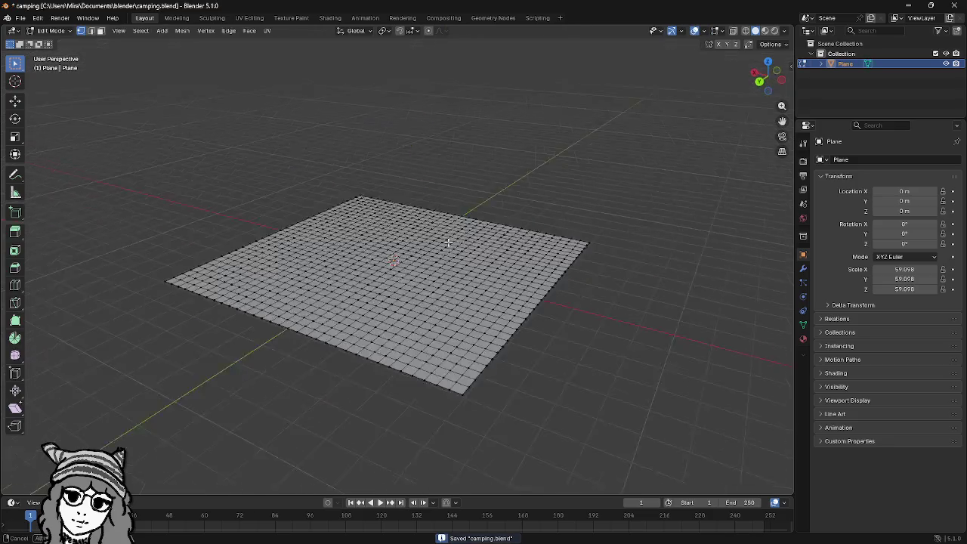
key("Tab")
scroll(430, 252, "up", 8)
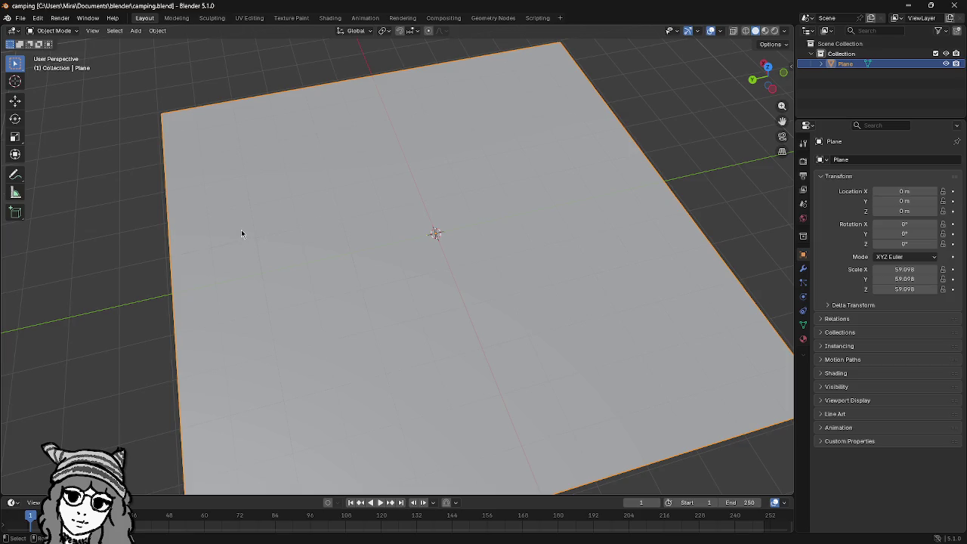
Step: Orbit to frame the enlarged plane and save camping.blend again
key("ctrl+s")
scroll(525, 232, "down", 3)
key("Tab")
key("Tab")
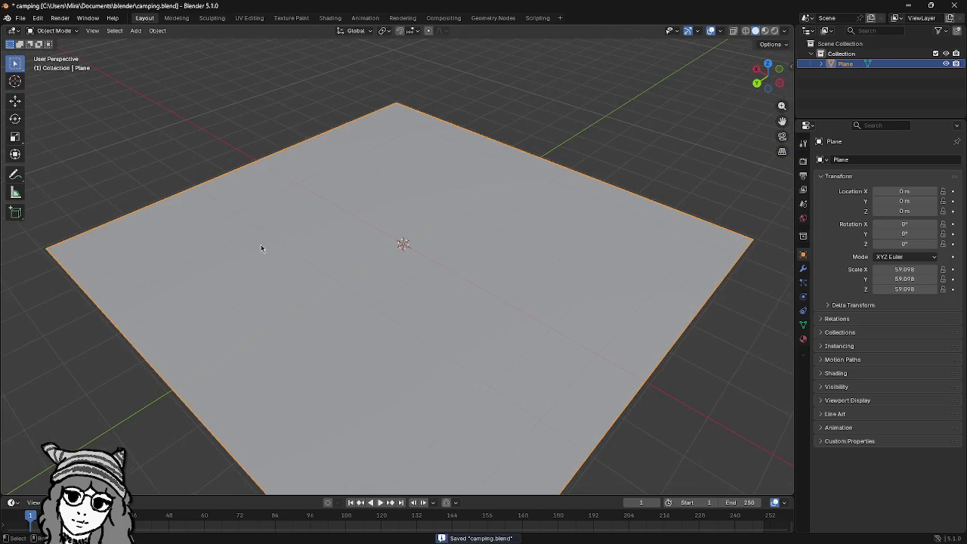
left_click_drag(485, 335, 328, 153)
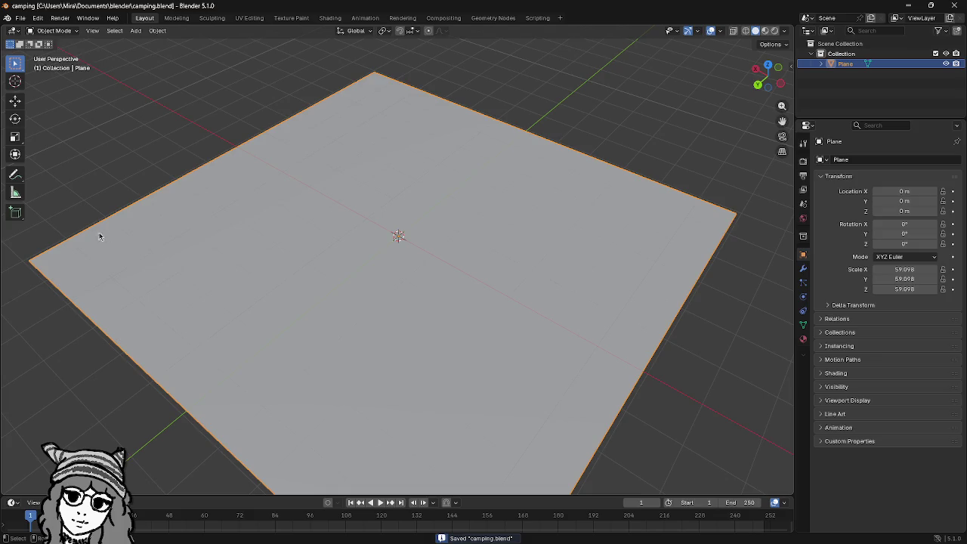
mouse_move(99, 237)
left_mouse_down()
mouse_move(396, 358)
mouse_move(393, 269)
left_mouse_up()
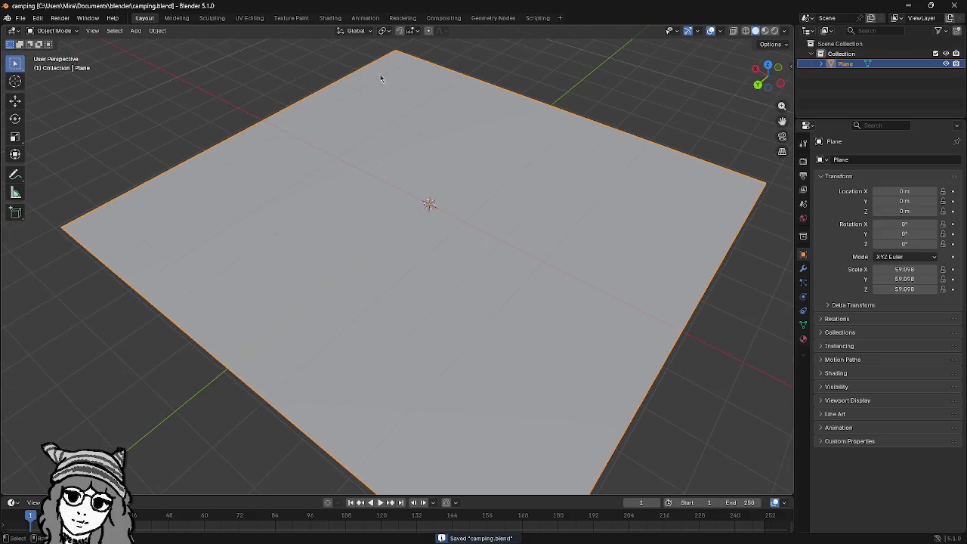
mouse_move(627, 372)
left_mouse_down()
mouse_move(488, 350)
mouse_move(501, 254)
mouse_move(509, 261)
mouse_move(499, 281)
mouse_move(458, 292)
mouse_move(486, 280)
mouse_move(449, 249)
mouse_move(498, 269)
left_mouse_up()
scroll(454, 324, "up", 3)
key("ctrl+s")
scroll(501, 254, "down", 4)
scroll(488, 264, "up", 4)
key("Tab")
key("Tab")
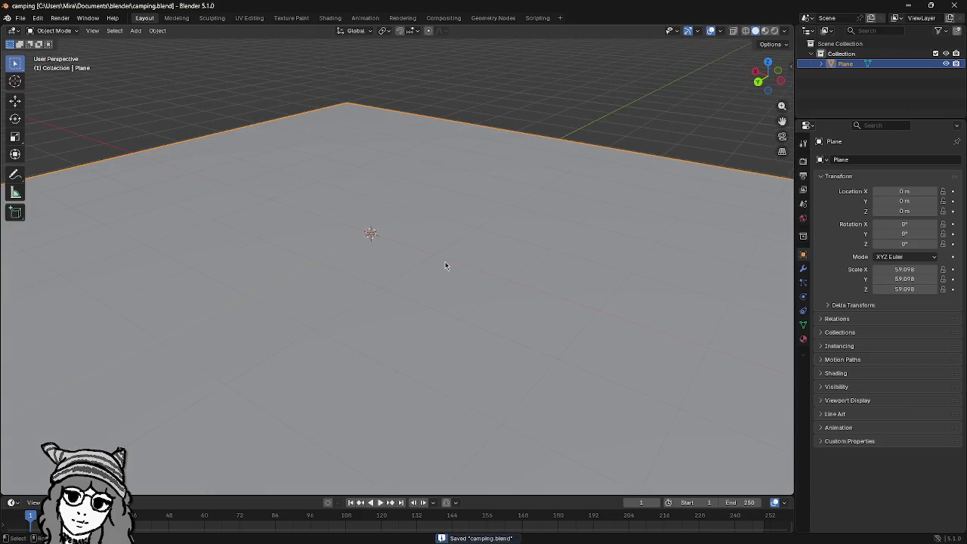
Step: Switch to the Sculpting workspace and peek at the plane's mesh in Edit Mode
left_click(212, 18)
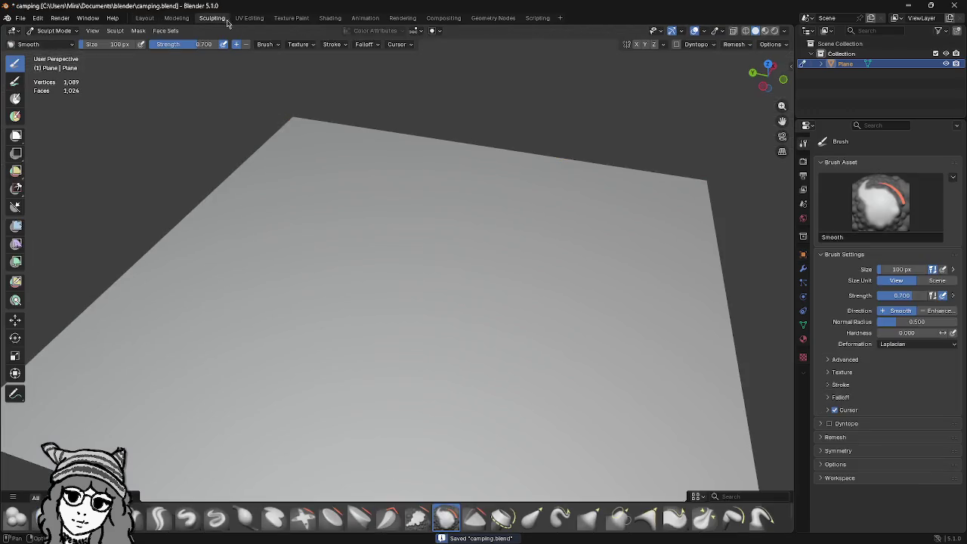
key("Tab")
key("Tab")
key("a")
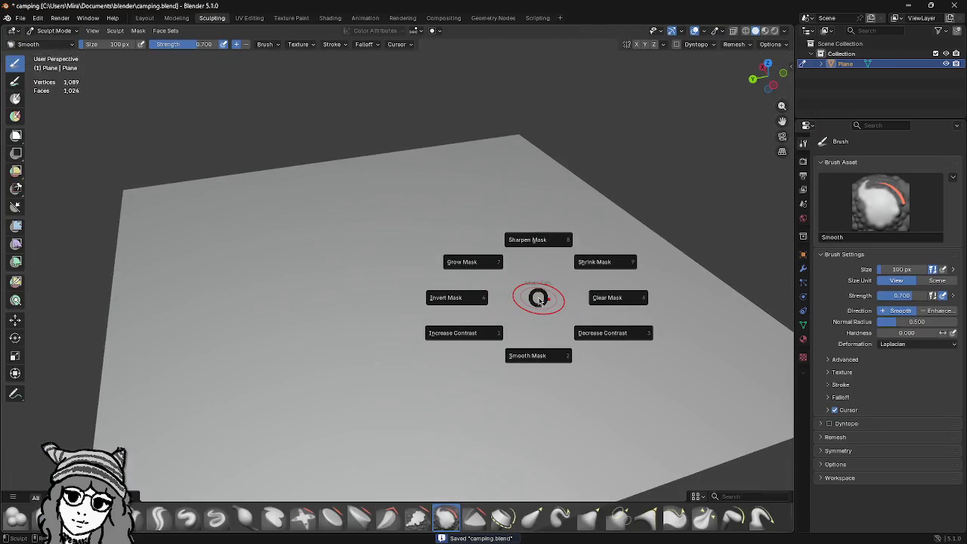
key("Tab")
Step: Select all and subdivide the plane to 16,384 faces, then return to Sculpt Mode
key("a")
right_click(446, 289)
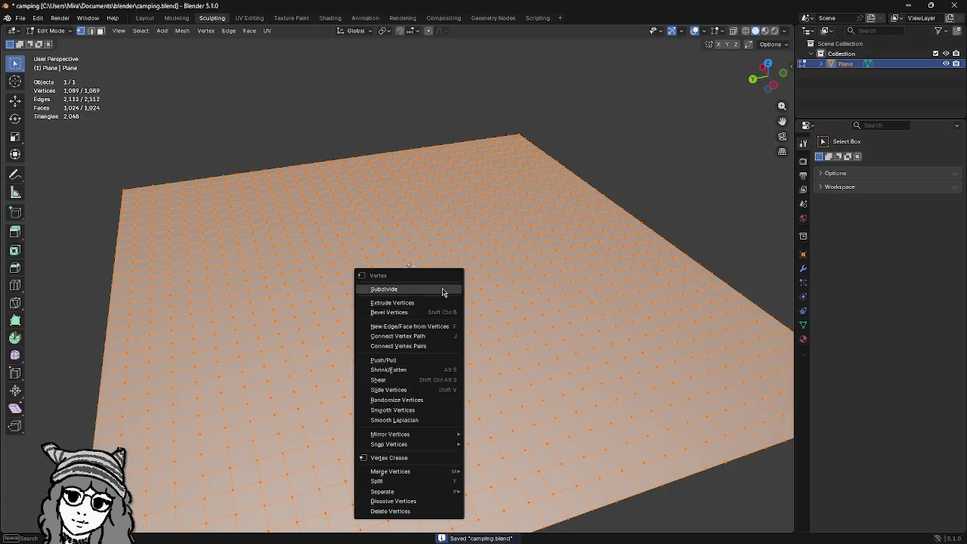
left_click(443, 287)
scroll(453, 303, "up", 2)
key("Tab")
scroll(473, 283, "down", 2)
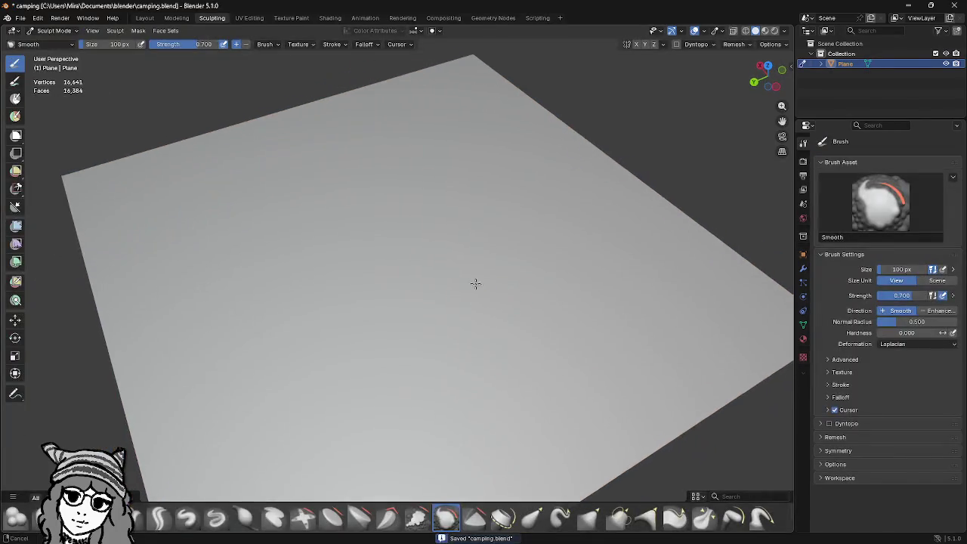
scroll(476, 282, "up", 5)
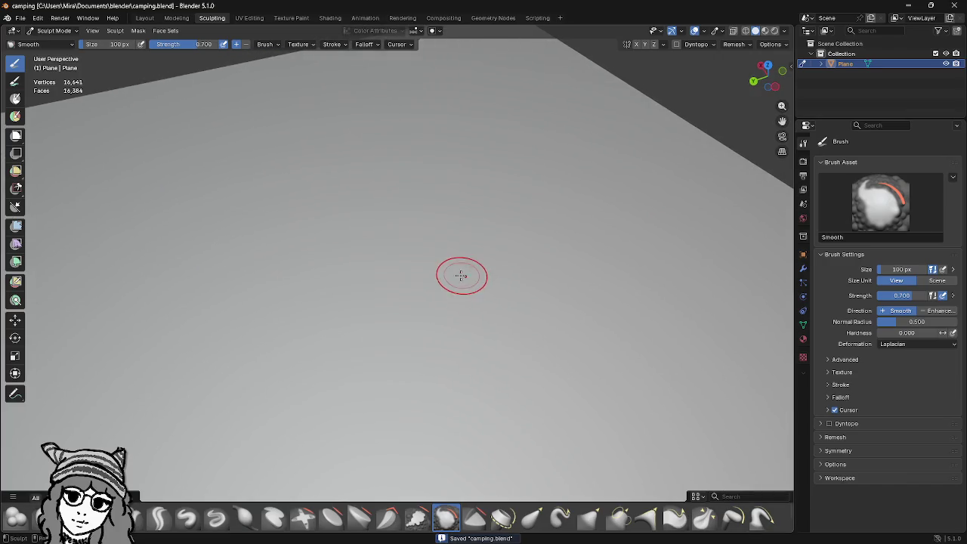
scroll(462, 271, "down", 3)
key("Tab")
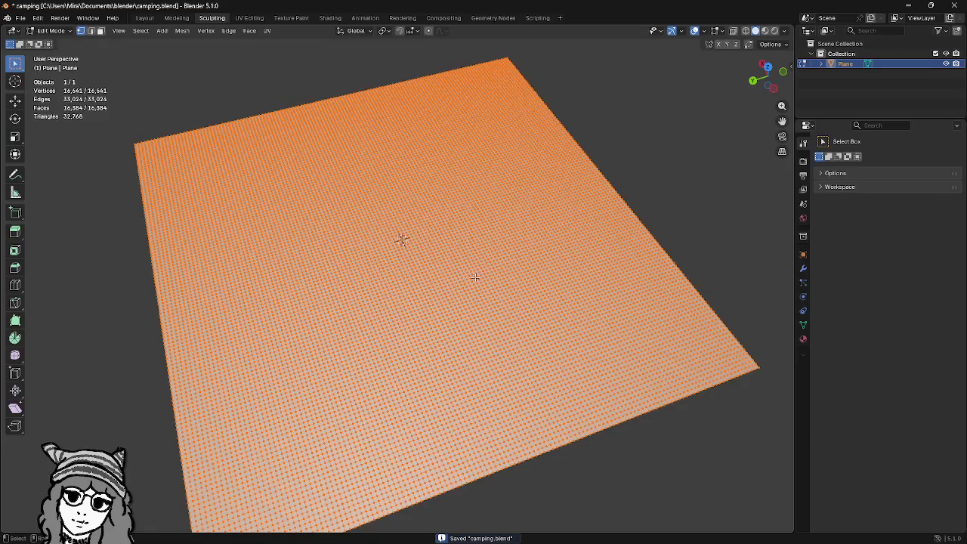
key("Tab")
mouse_move(494, 287)
left_mouse_down()
mouse_move(517, 268)
mouse_move(561, 294)
mouse_move(587, 259)
mouse_move(535, 311)
left_mouse_up()
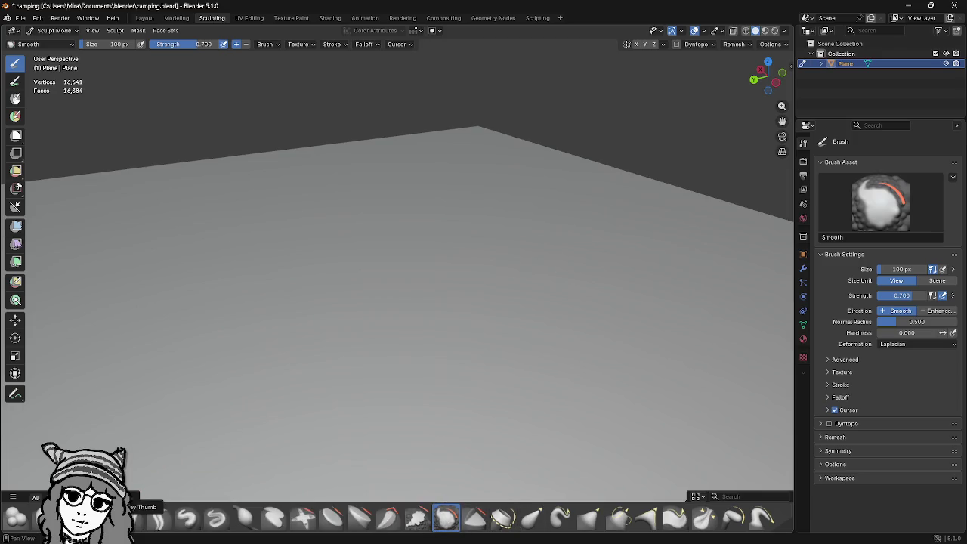
Step: Try and undo a Clay Thumb stroke, lower strength, then paint a curved Draw-brush ridge
left_click(133, 521)
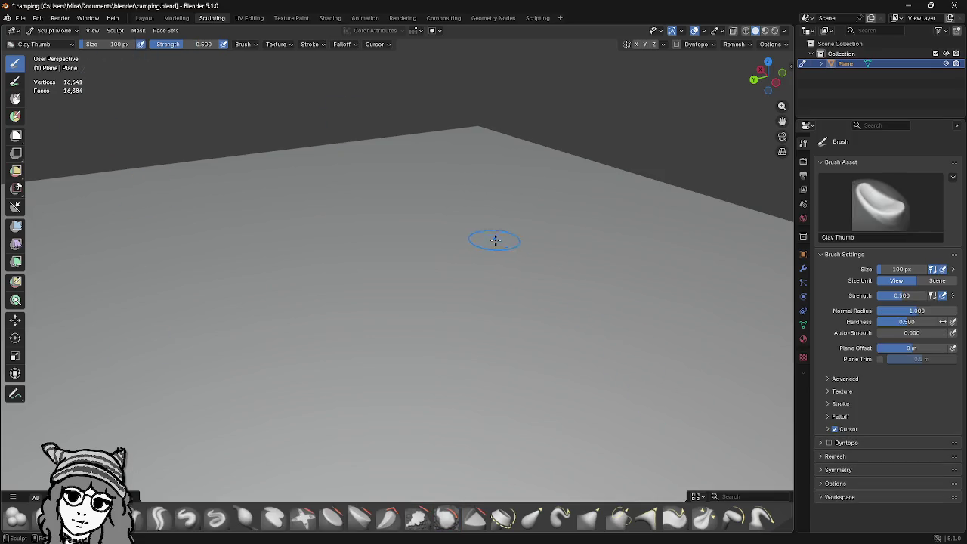
mouse_move(498, 281)
left_mouse_down()
mouse_move(518, 277)
mouse_move(507, 295)
mouse_move(524, 335)
left_mouse_up()
key("ctrl+z")
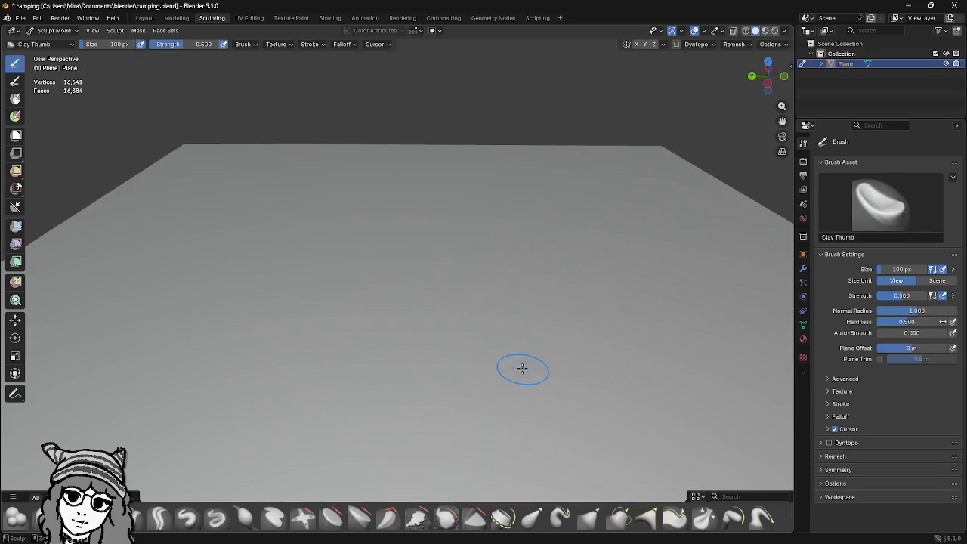
left_click_drag(182, 50, 176, 51)
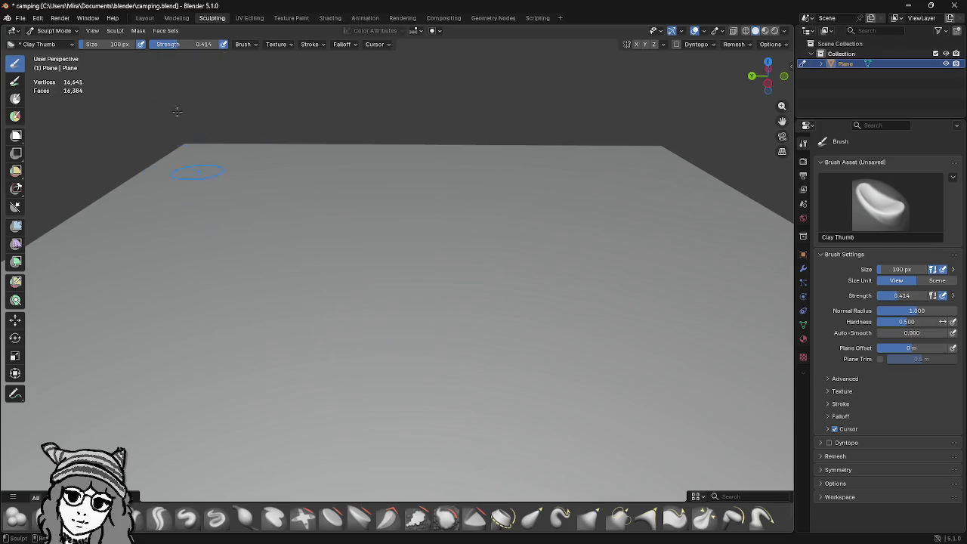
left_click(199, 526)
mouse_move(571, 284)
left_mouse_down()
mouse_move(521, 339)
mouse_move(578, 270)
mouse_move(614, 299)
left_mouse_up()
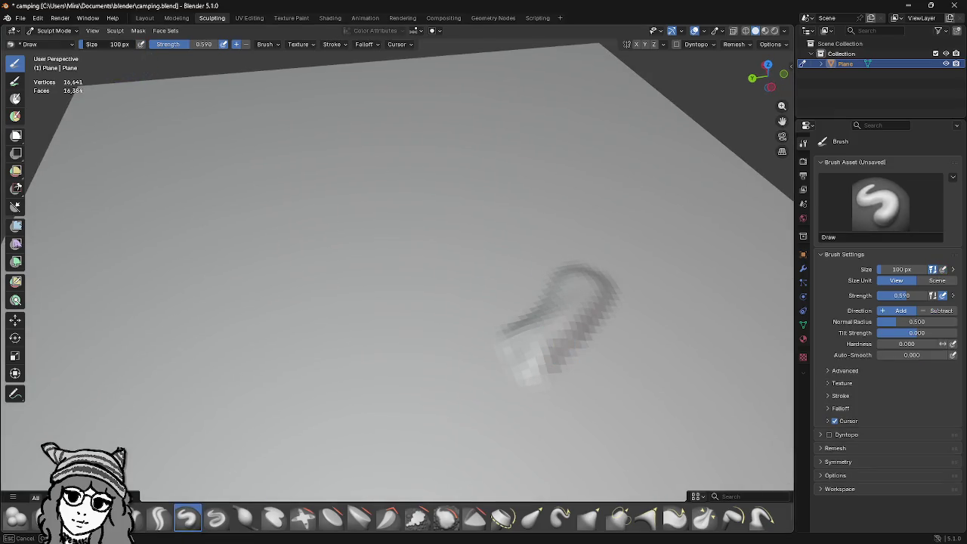
Step: Enlarge the Draw brush to 708 px and raise a broad swelling around the ridge
left_click_drag(119, 44, 132, 44)
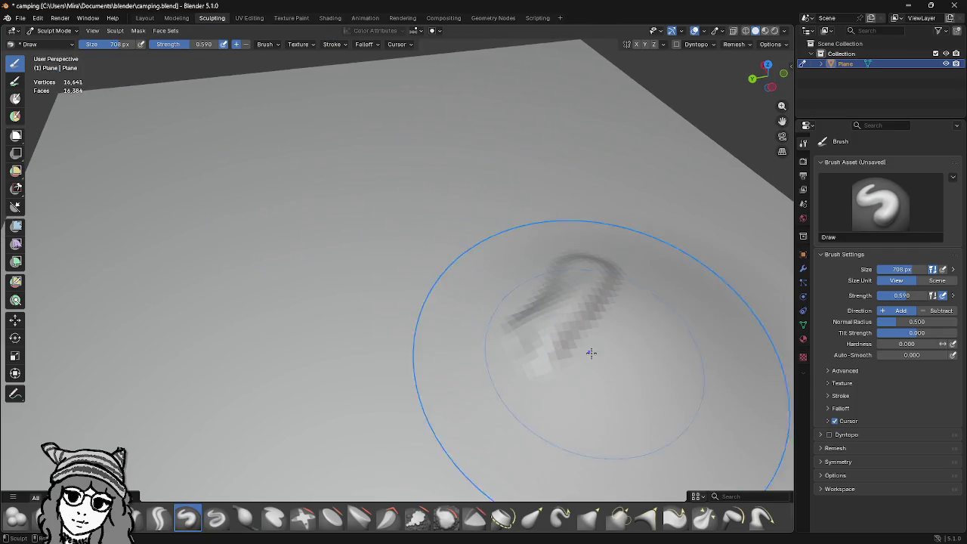
scroll(642, 309, "down", 3)
left_click_drag(767, 76, 761, 72)
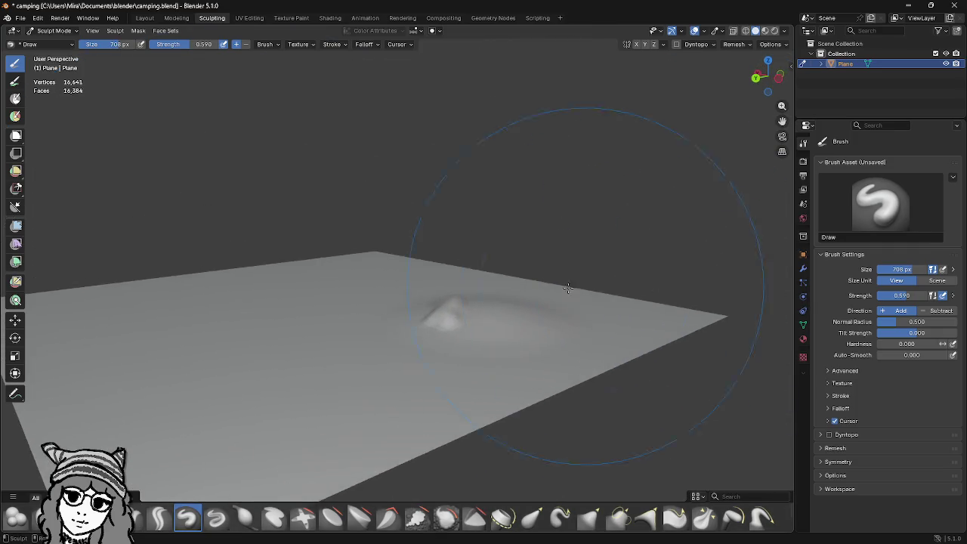
scroll(573, 329, "up", 2)
mouse_move(572, 328)
left_mouse_down()
mouse_move(436, 190)
mouse_move(162, 90)
left_mouse_up()
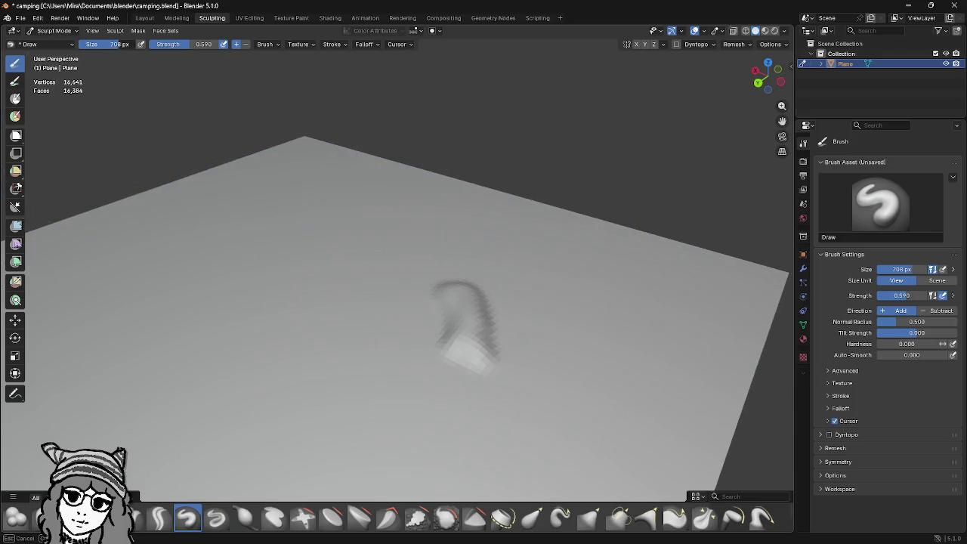
mouse_move(492, 330)
left_mouse_down()
mouse_move(416, 354)
mouse_move(521, 359)
mouse_move(477, 340)
mouse_move(546, 346)
mouse_move(461, 304)
mouse_move(372, 234)
mouse_move(460, 276)
mouse_move(446, 242)
mouse_move(479, 257)
mouse_move(488, 243)
left_mouse_up()
Step: Search for Firefox in the system search, then dismiss it
key("super")
type("firefox")
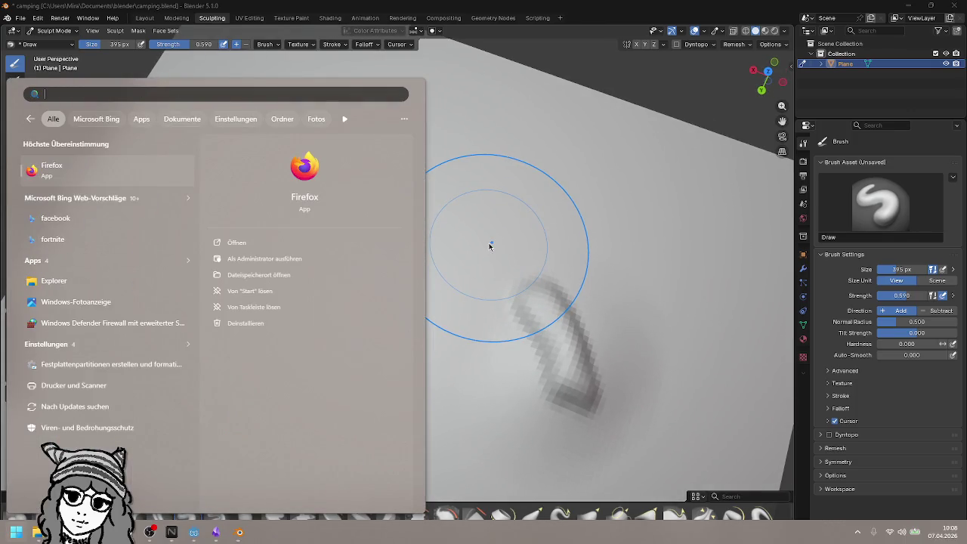
key("Escape")
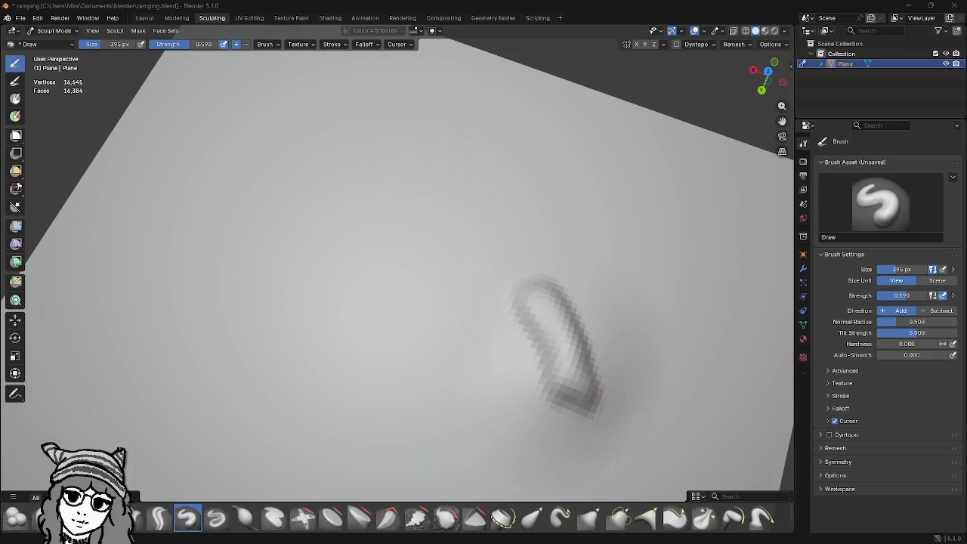